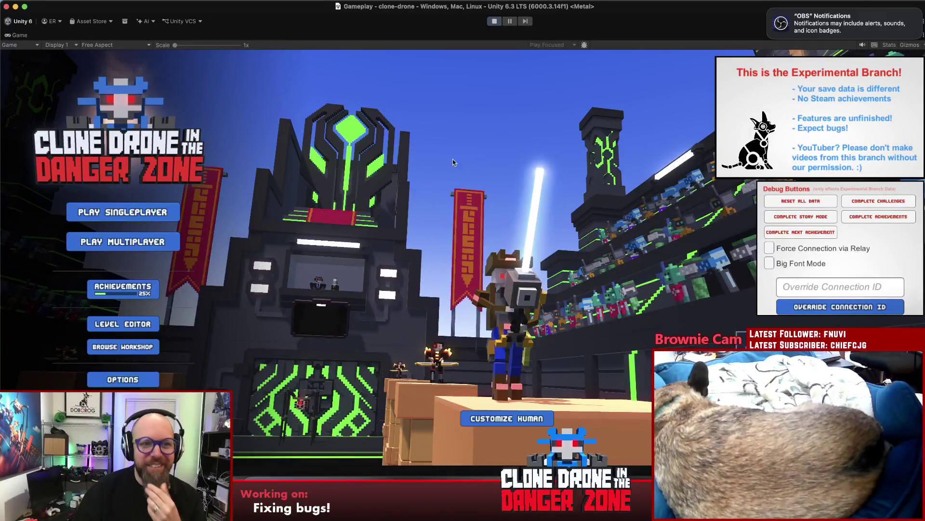
Create a private Team Battle match and dismiss the OBS notification to reach Customize Game
left_click(151, 240)
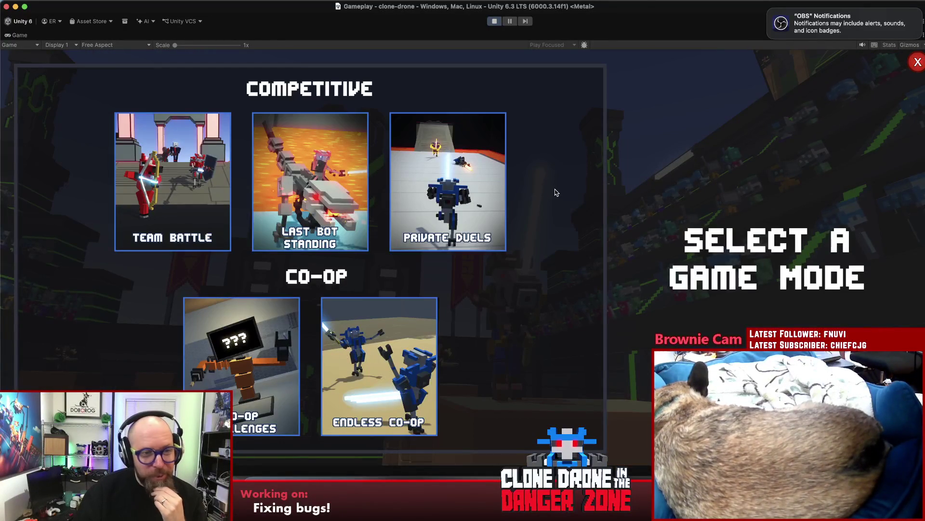
left_click(140, 204)
left_click(737, 294)
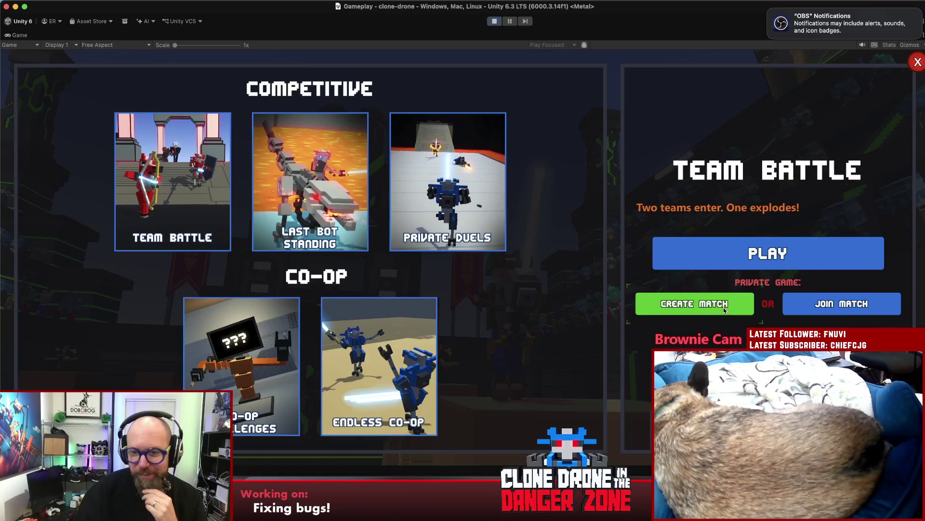
left_click(671, 313)
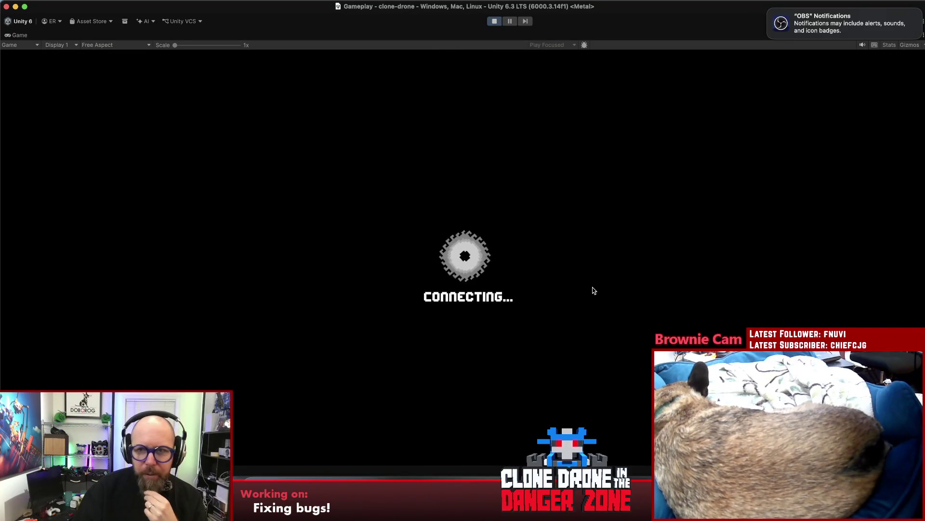
mouse_move(806, 14)
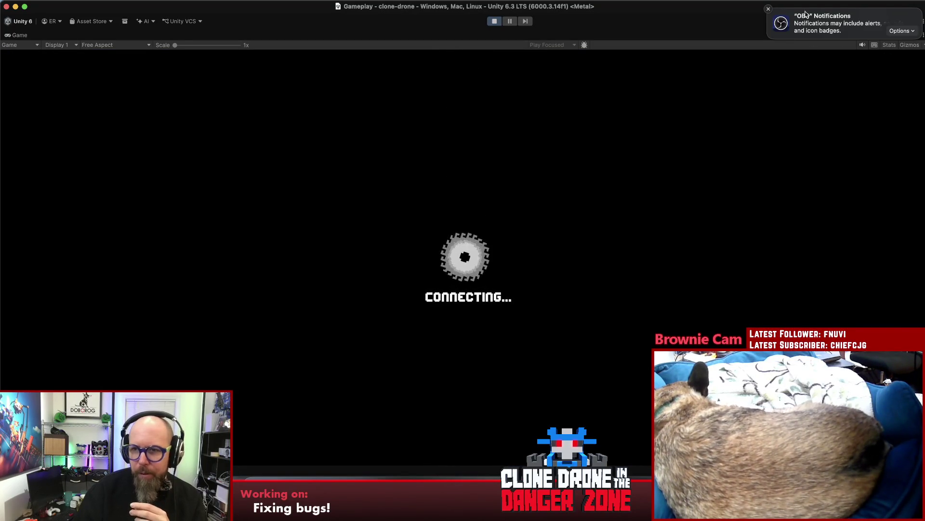
left_click(768, 10)
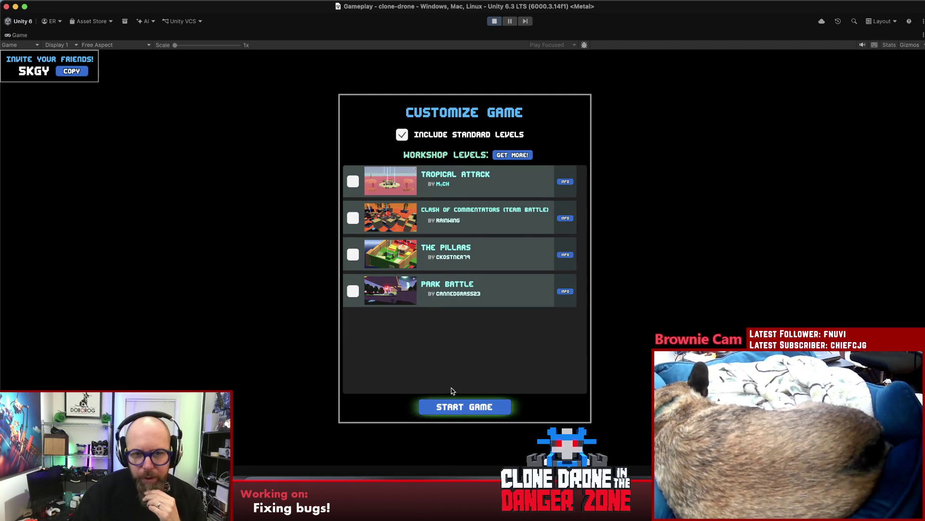
Start the customized match, take the hammer upgrade, and show the invite code before resuming
left_click(458, 409)
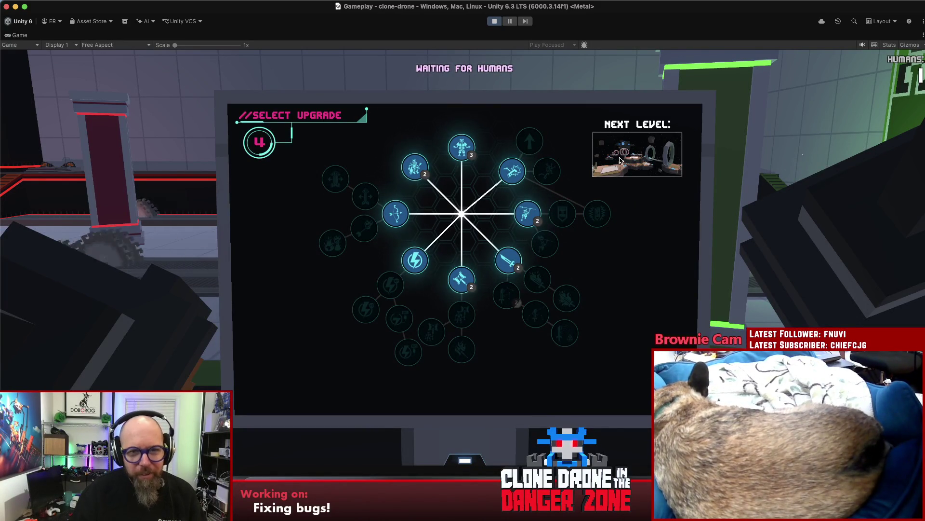
left_click(464, 280)
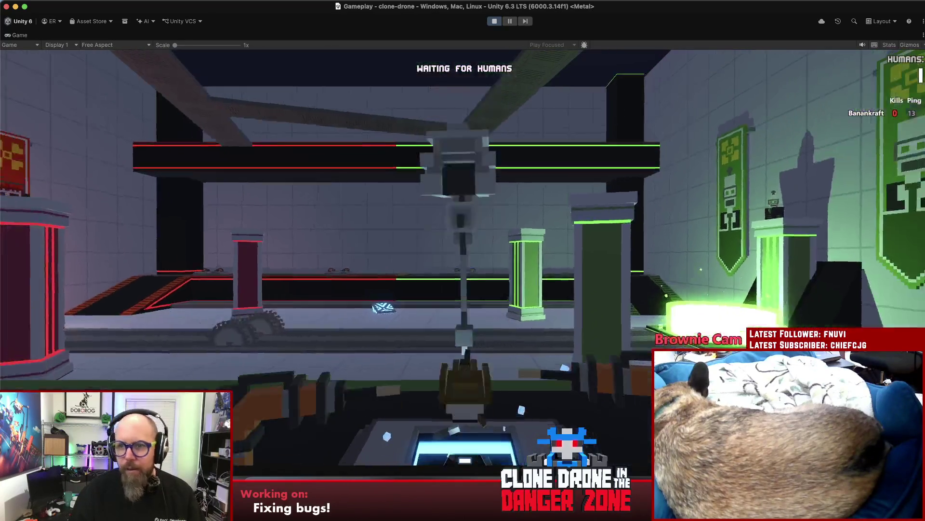
key("Escape")
left_click(36, 77)
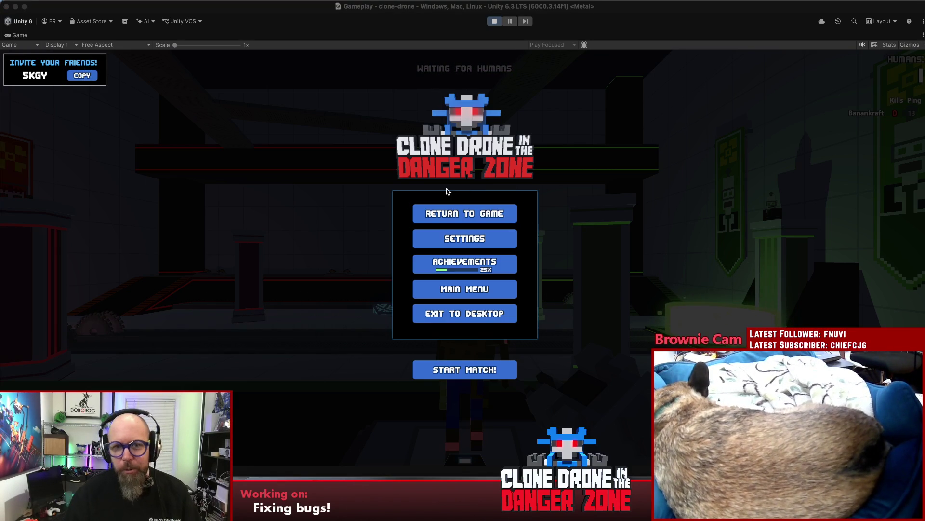
left_click(456, 209)
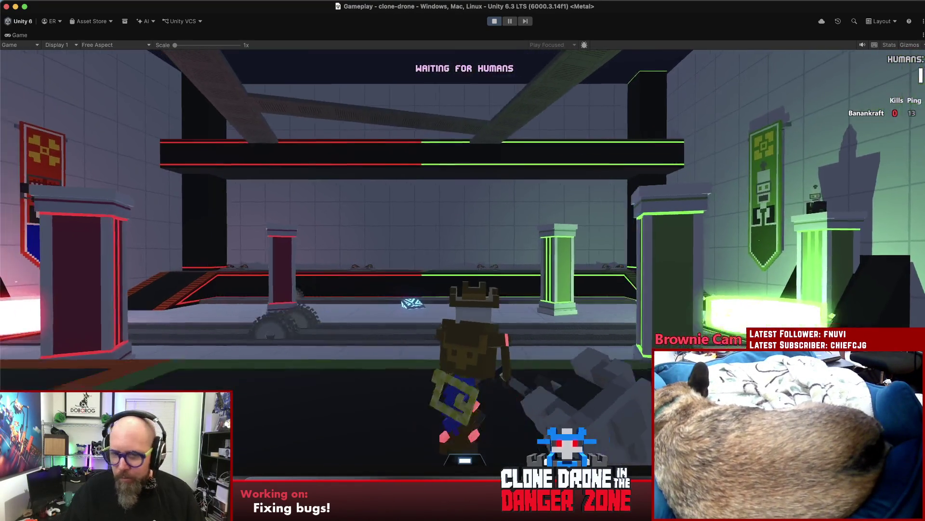
Launch Shadow PC from Spotlight, reposition its splash window, and start Steam on the remote desktop
key("super+space")
type("sg")
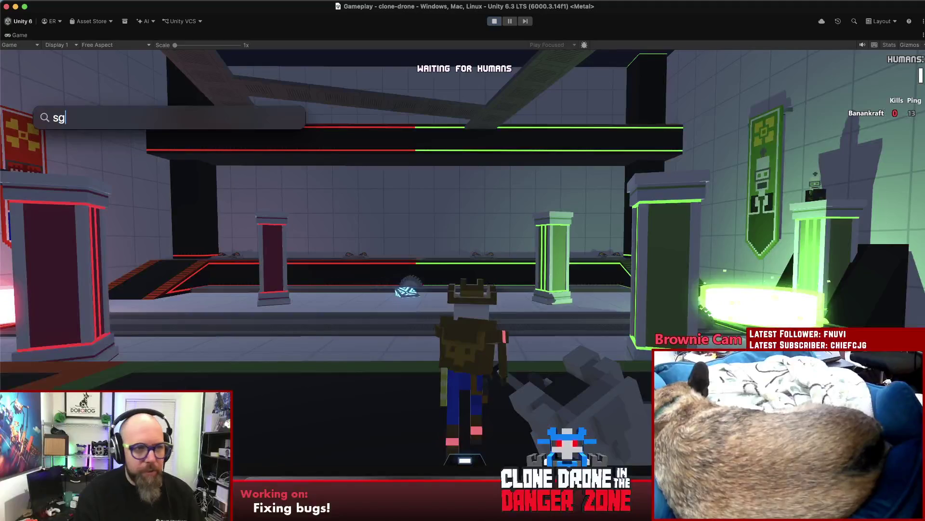
key("BackSpace")
key("BackSpace")
type("sh")
key("Escape")
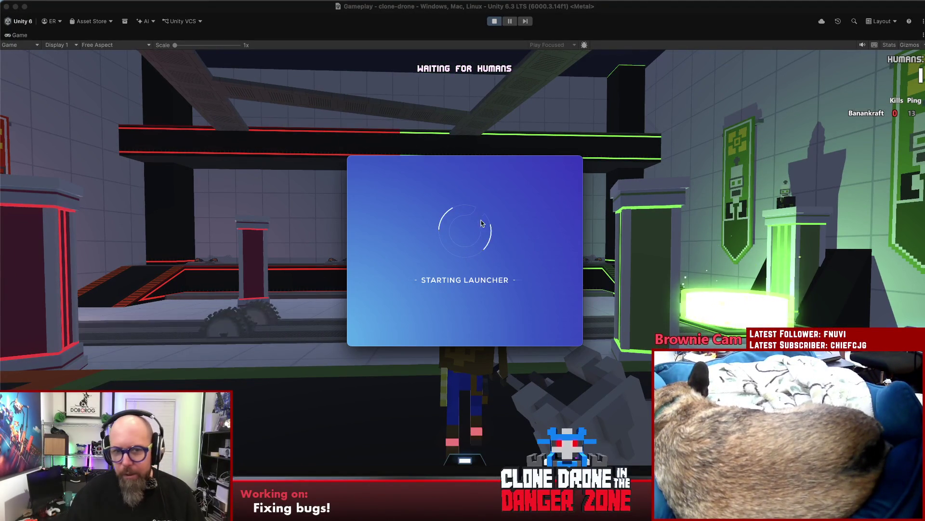
left_click_drag(463, 163, 457, 173)
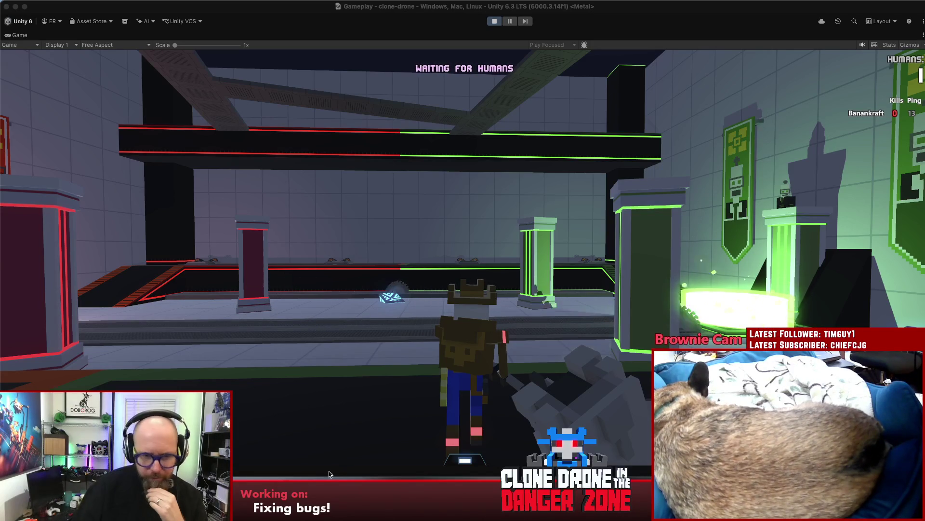
left_click(286, 503)
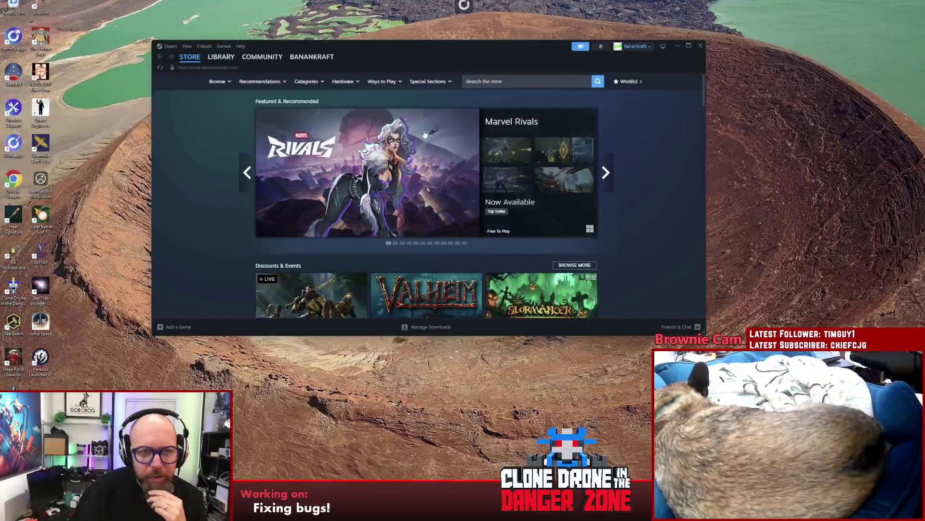
left_click(223, 58)
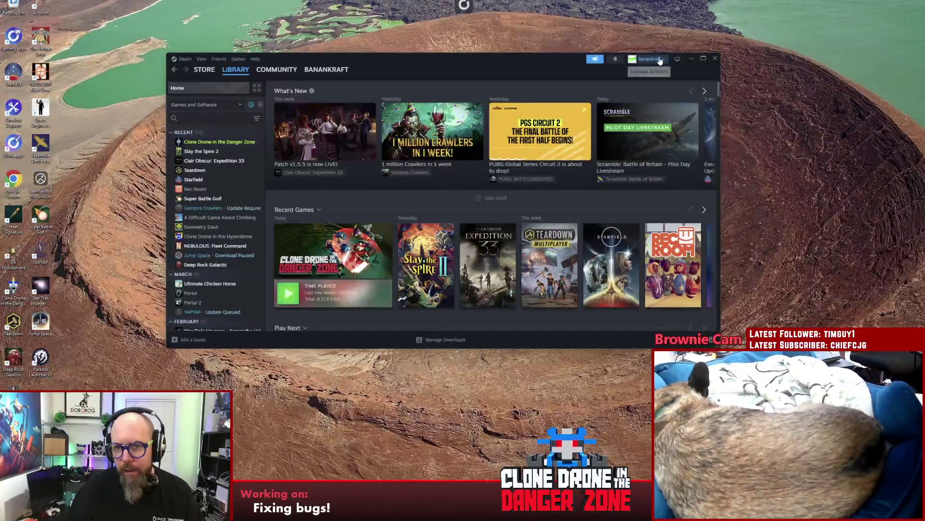
left_click(660, 60)
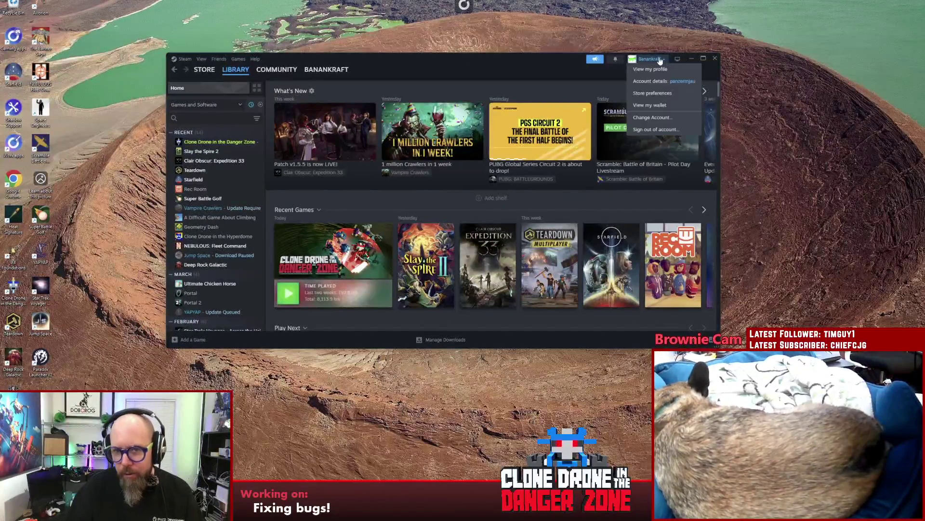
left_click(653, 118)
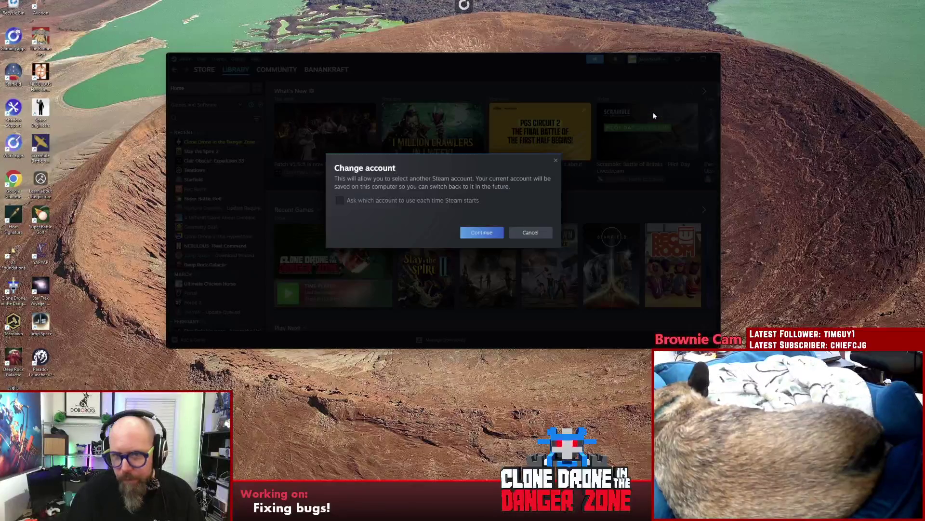
left_click(477, 233)
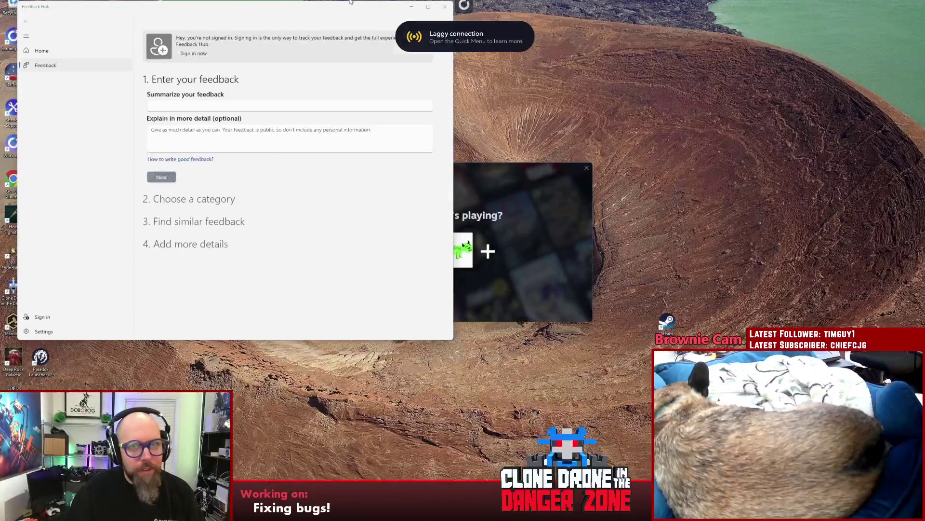
left_click(446, 7)
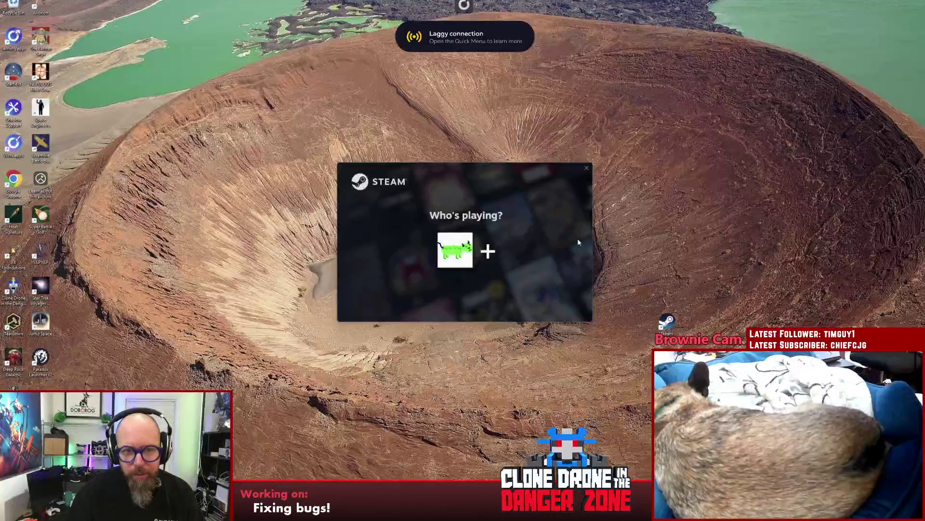
Add a different account from Steam's Who's playing? picker
left_click(489, 251)
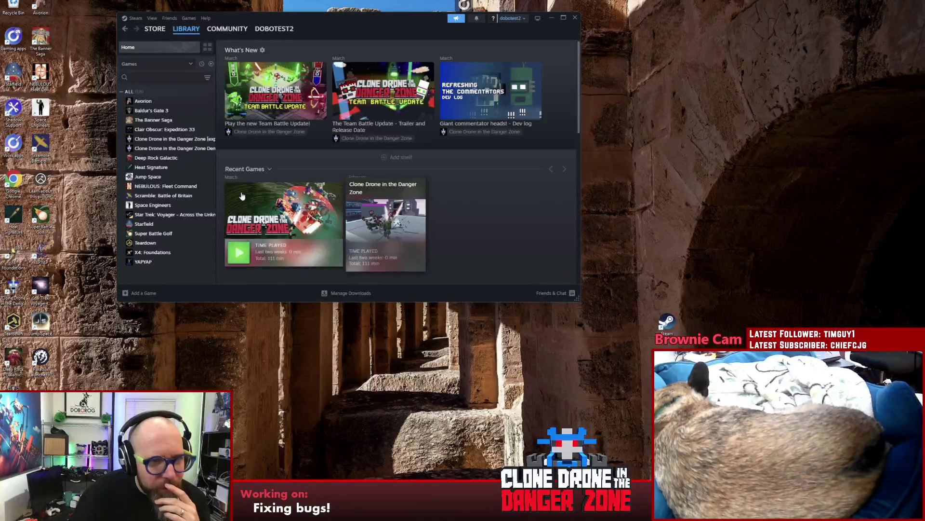
Launch Clone Drone in the Danger Zone [experimental], then take the Shadow stream out of fullscreen
left_click(189, 140)
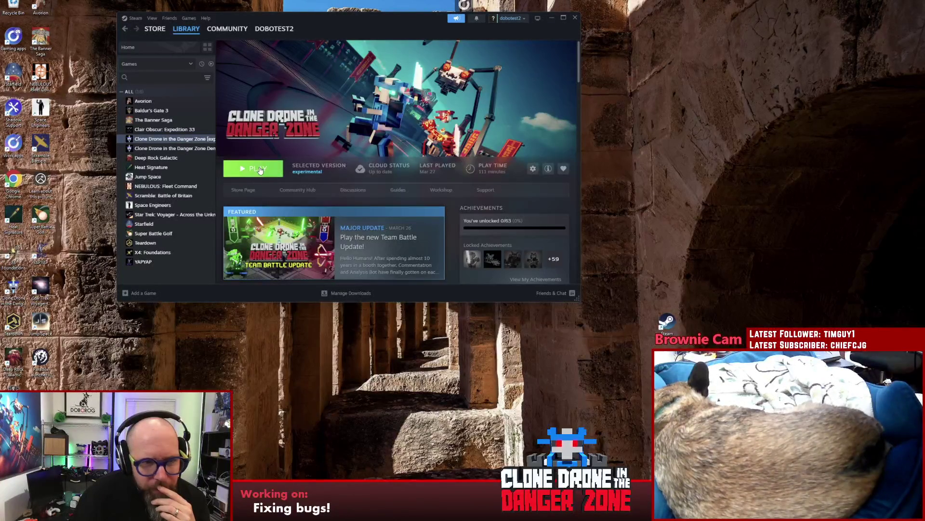
left_click(260, 169)
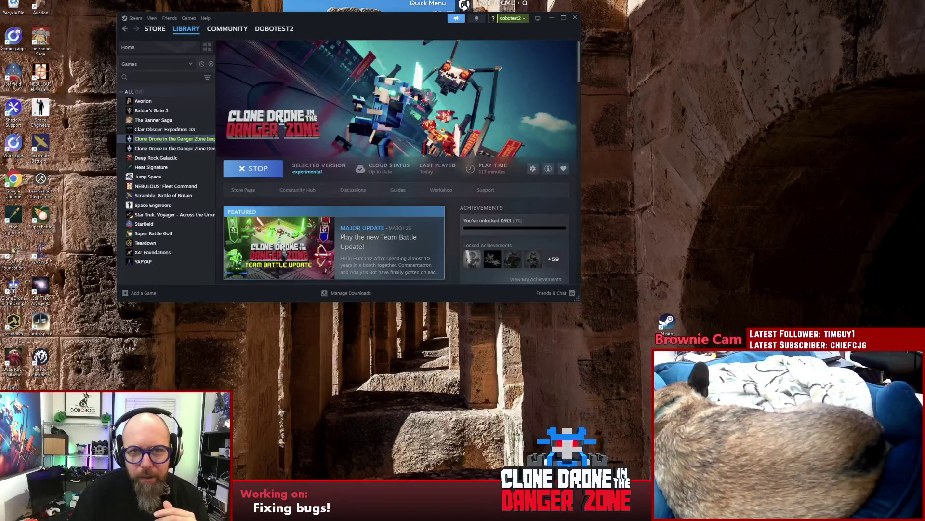
key("alt+super+o")
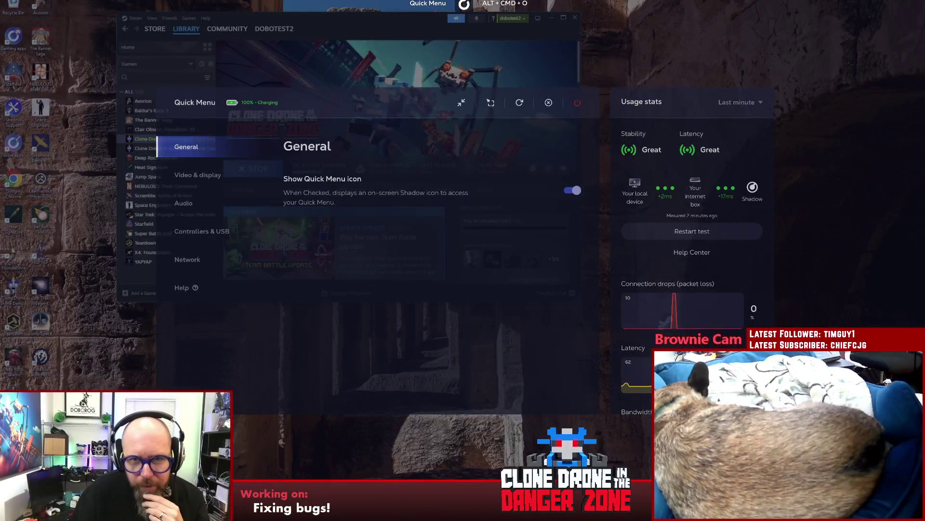
key("alt+super+o")
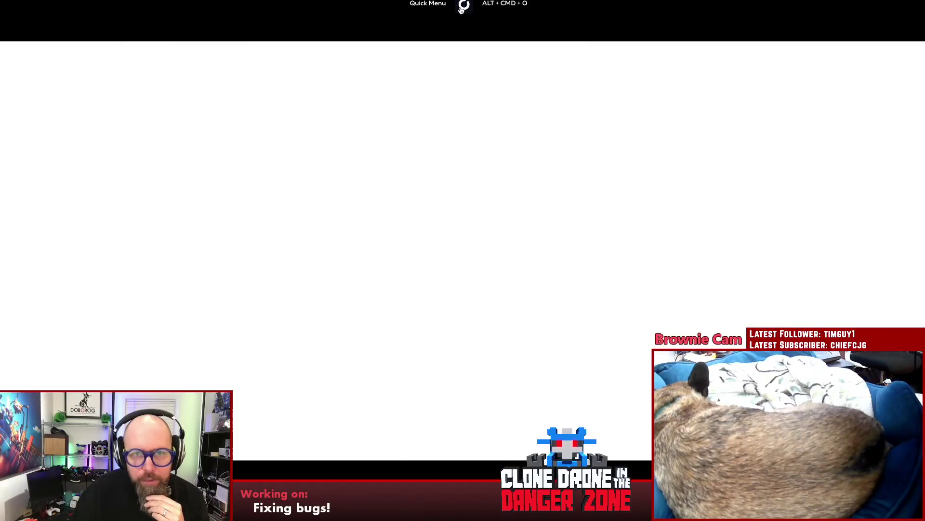
key("alt+super+o")
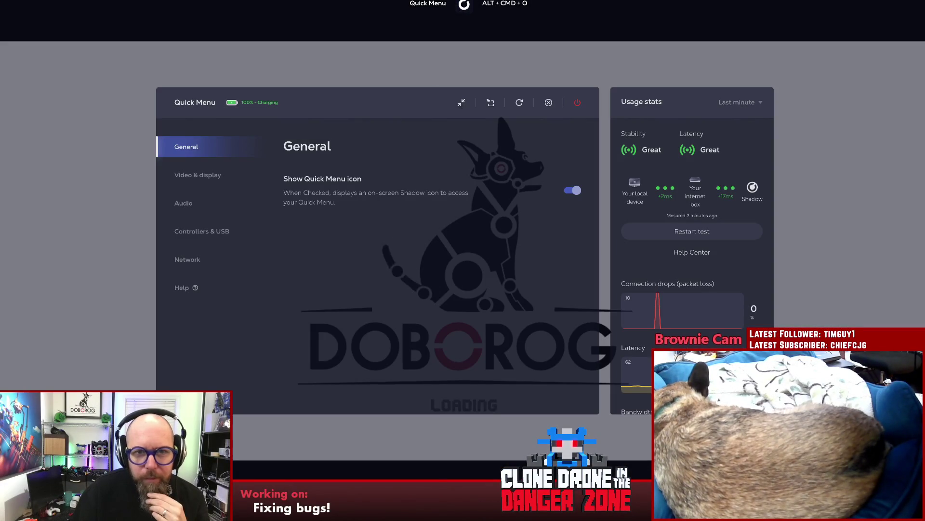
left_click(462, 103)
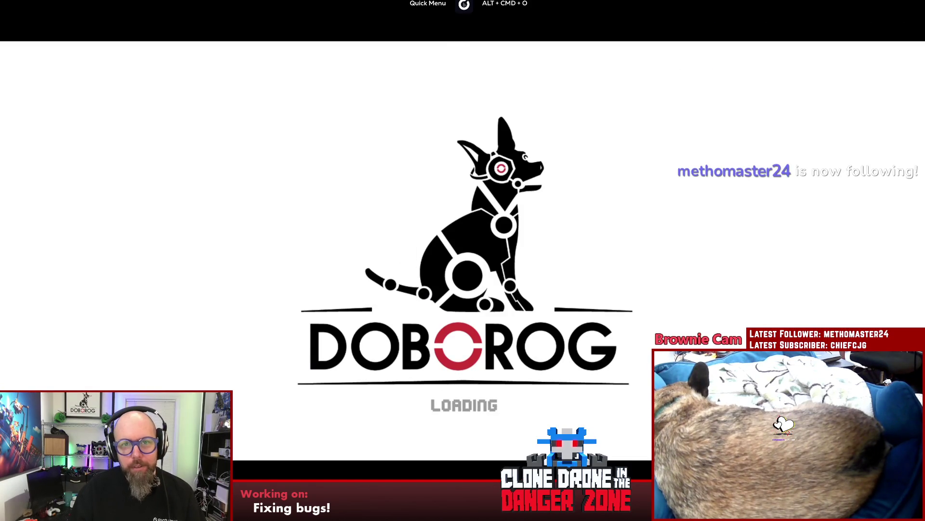
left_click(464, 6)
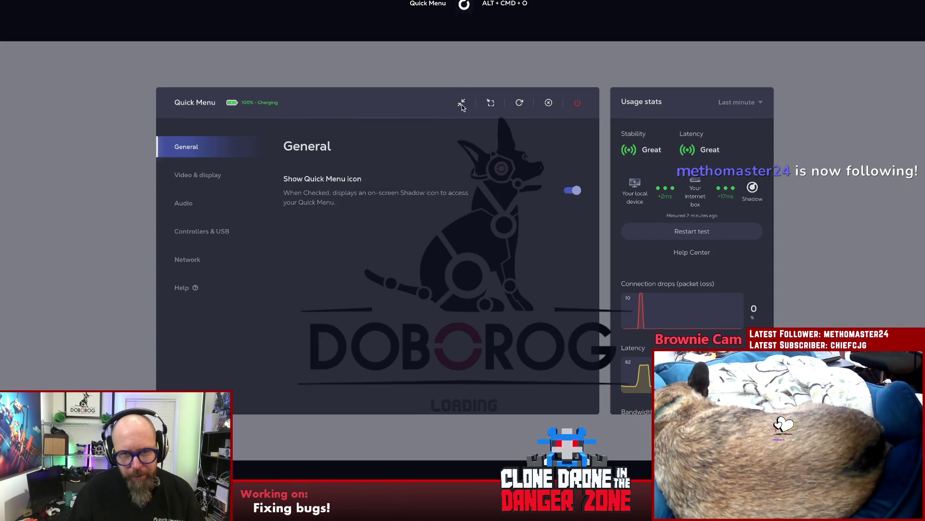
left_click(462, 105)
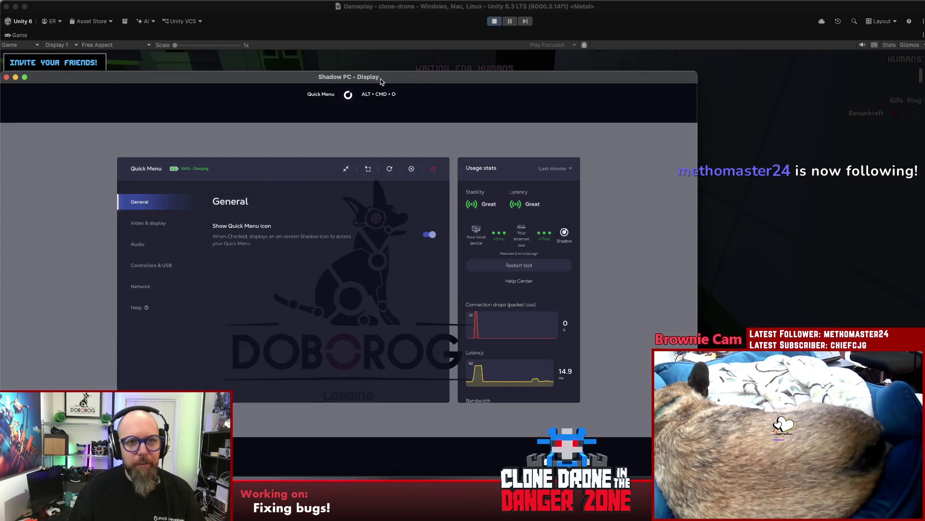
Move the Shadow window aside, then reveal and copy the match invite code in Unity's pause menu
left_click_drag(397, 81, 440, 77)
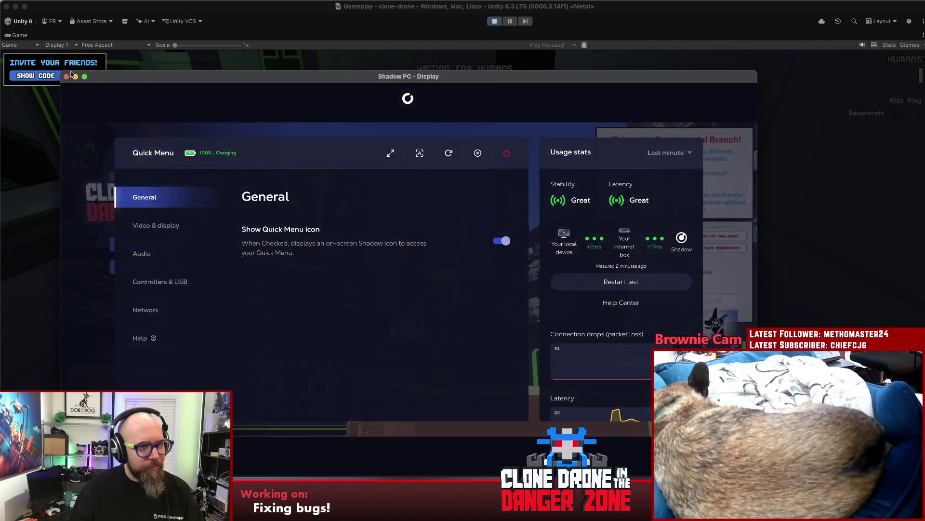
left_click(41, 76)
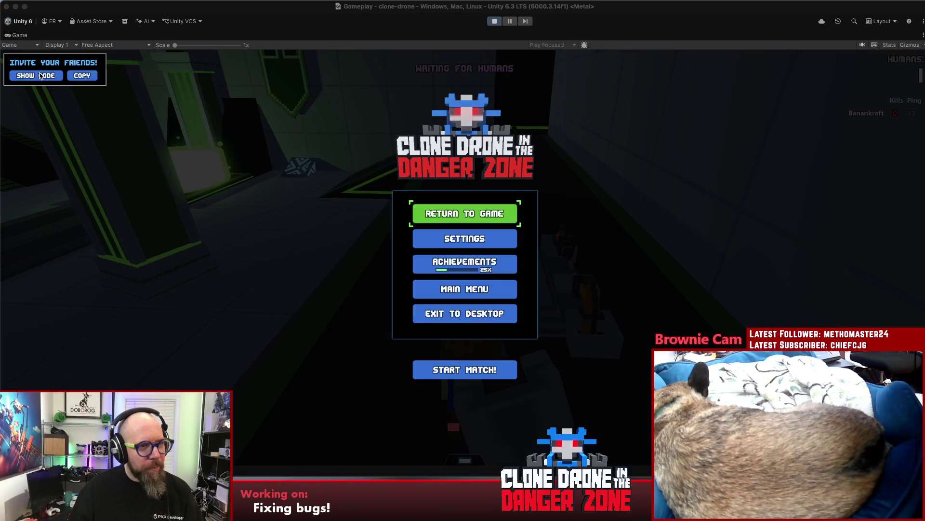
left_click(42, 77)
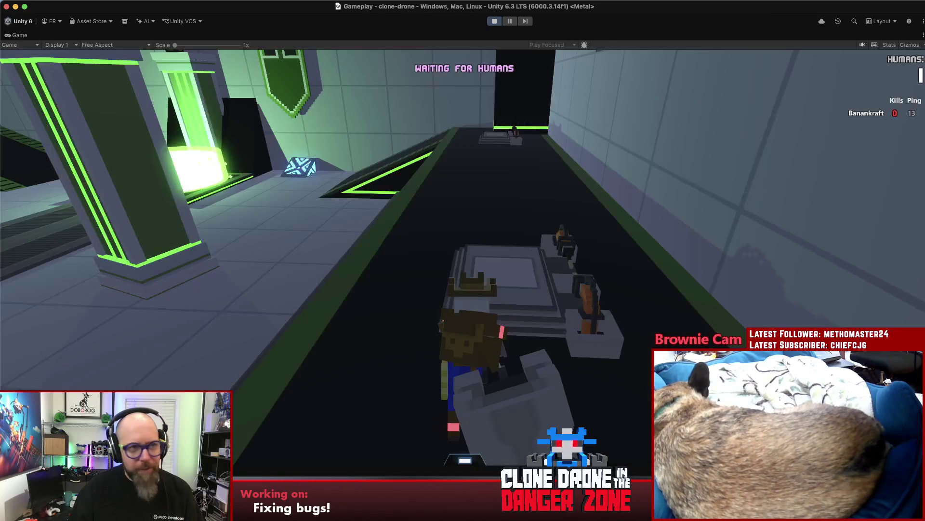
left_click(464, 213)
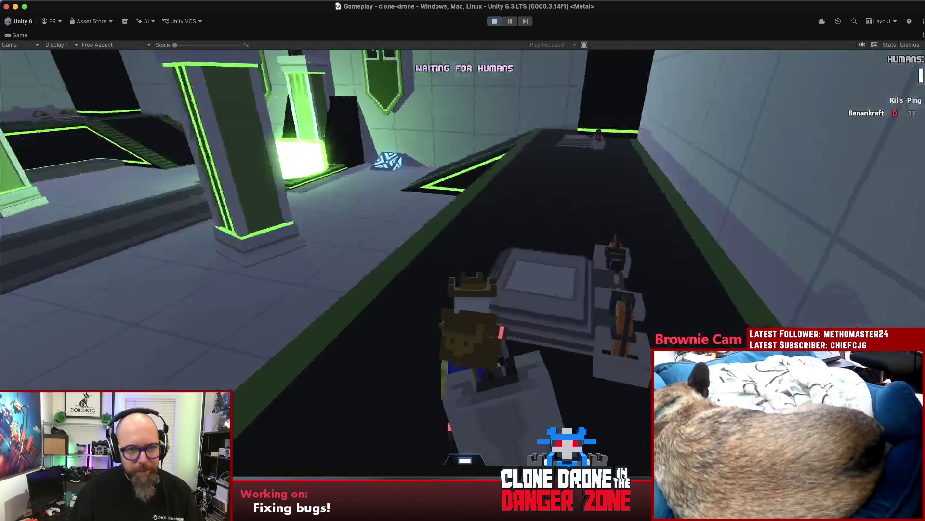
key("Escape")
left_click(44, 78)
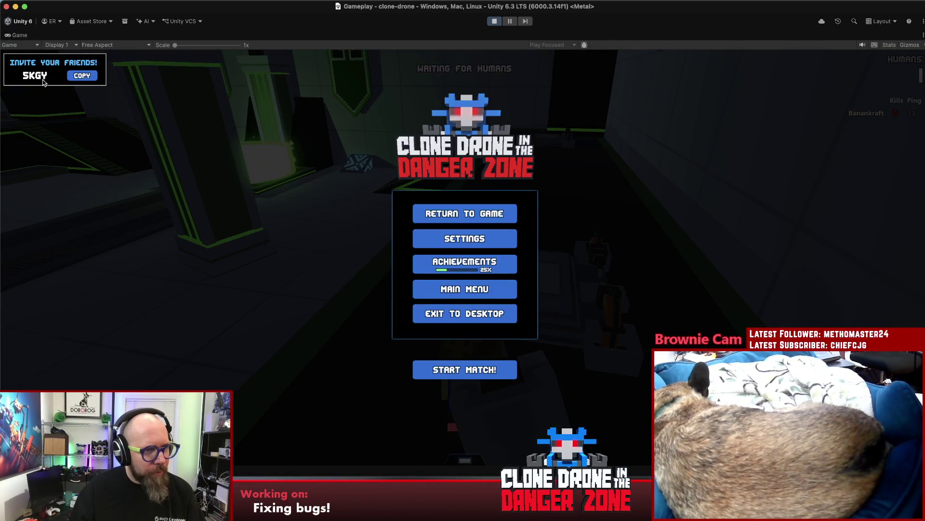
left_click(86, 78)
Bring the Shadow PC game window forward and close its Quick Menu to reach the main menu
key("super+Tab")
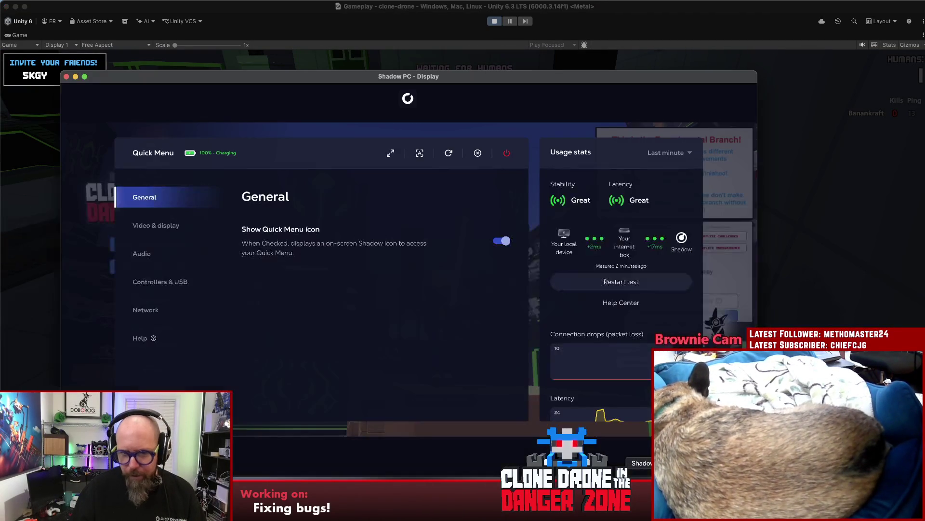
left_click(409, 99)
left_click(408, 100)
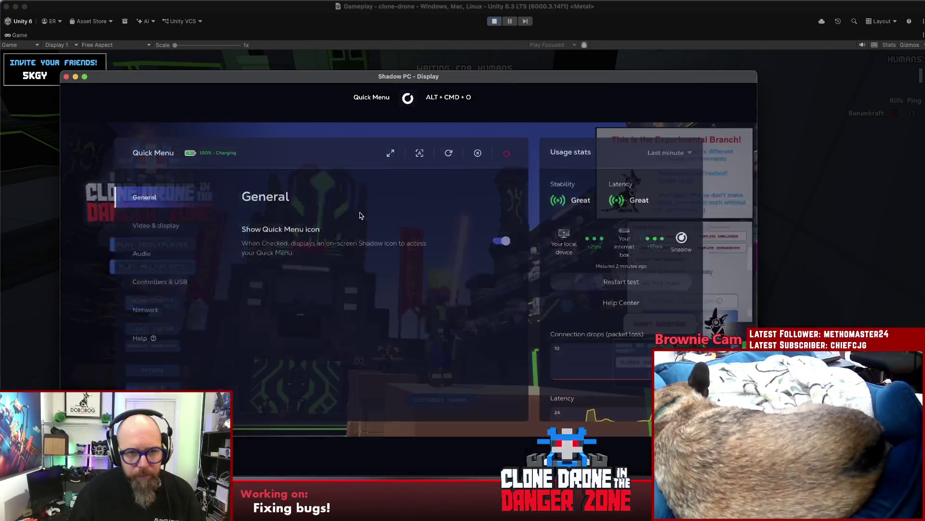
left_click(410, 99)
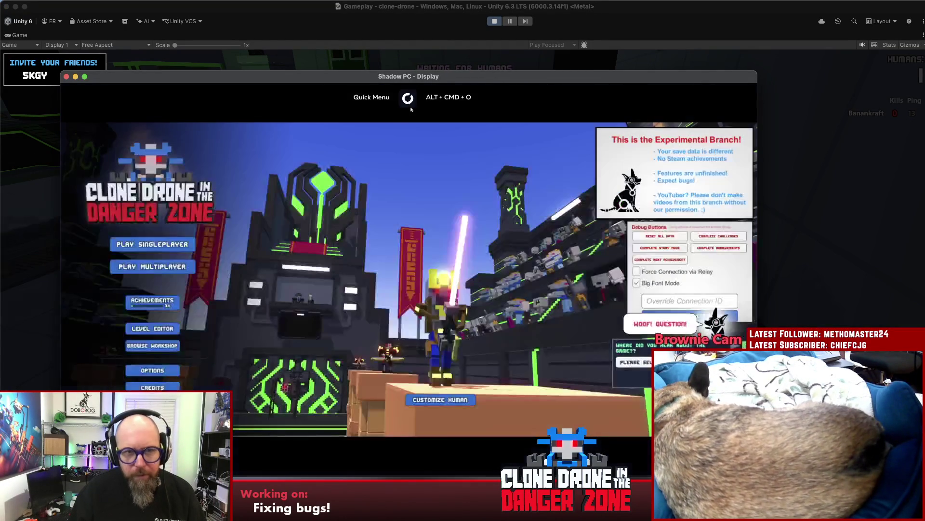
On the second client, join the private Team Battle game using the pasted invite code
left_click(171, 267)
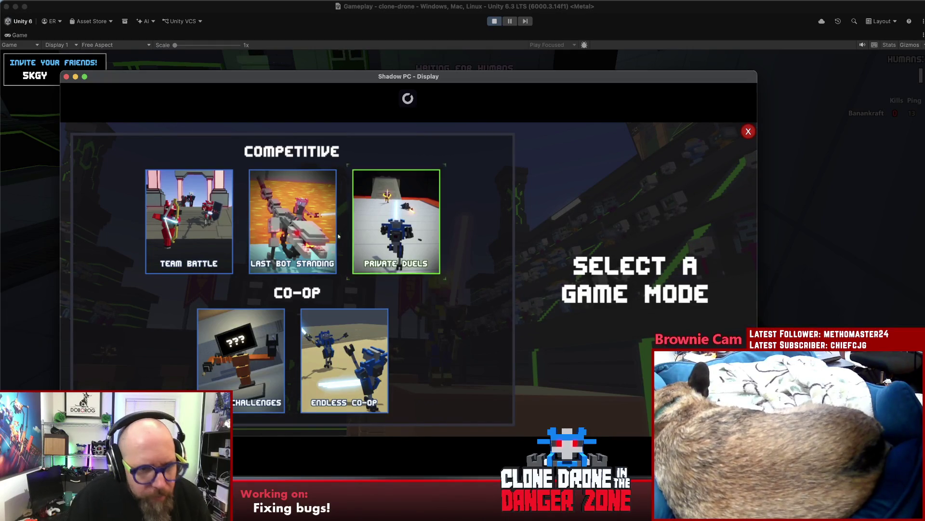
left_click(206, 237)
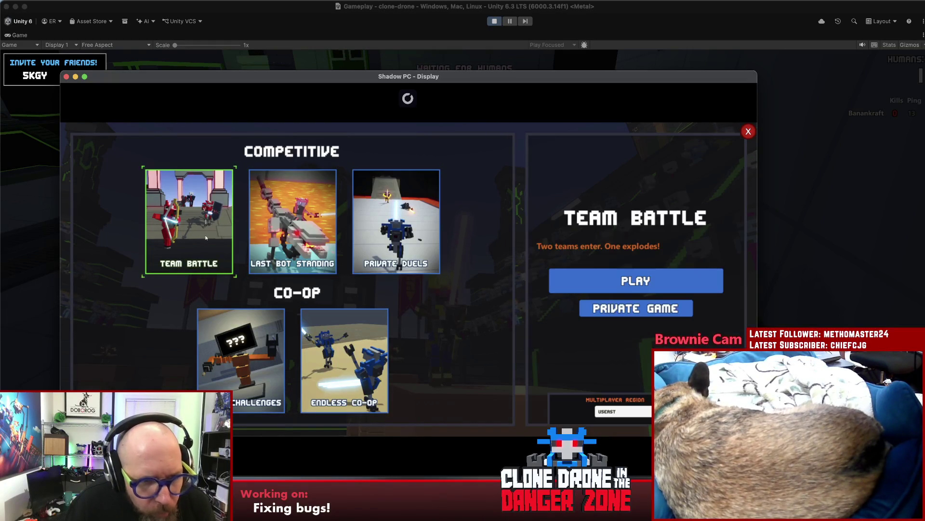
left_click(633, 313)
left_click(673, 316)
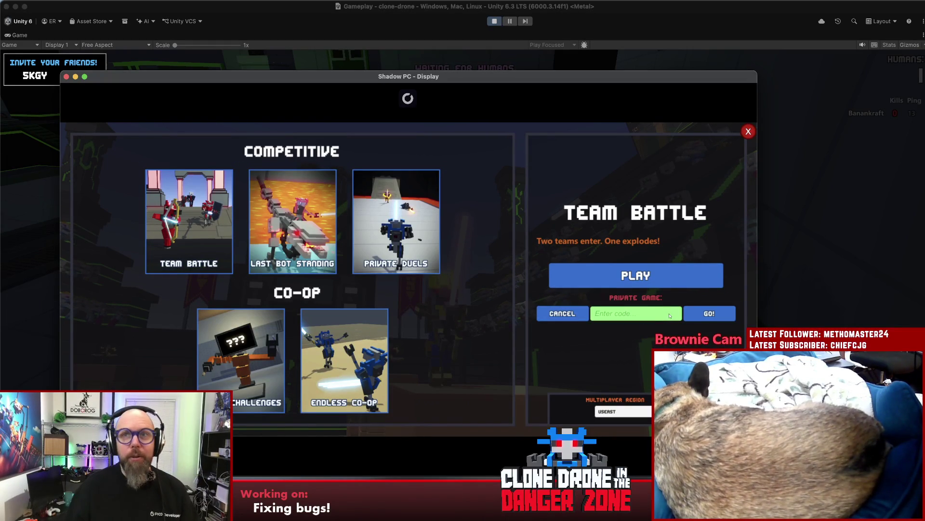
left_click(651, 317)
key("super+v")
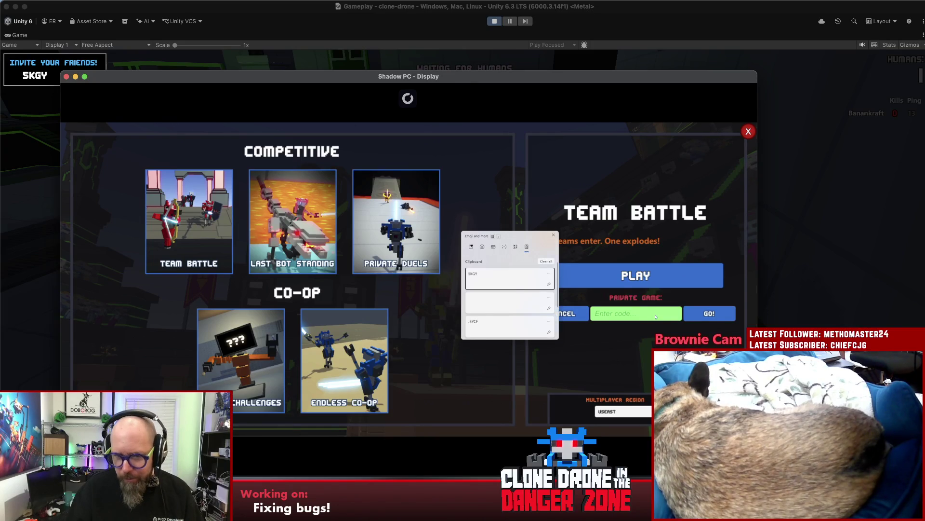
key("Escape")
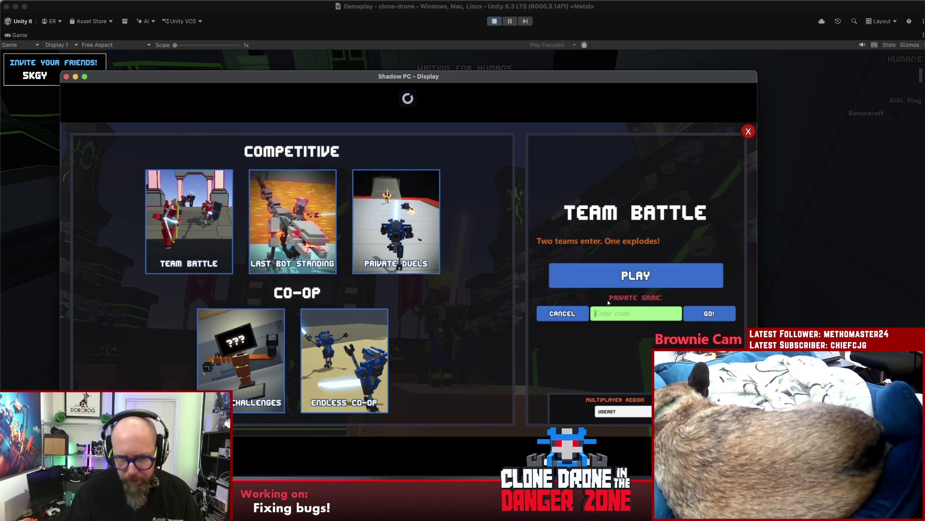
left_click(635, 313)
type("5KGY")
left_click(698, 314)
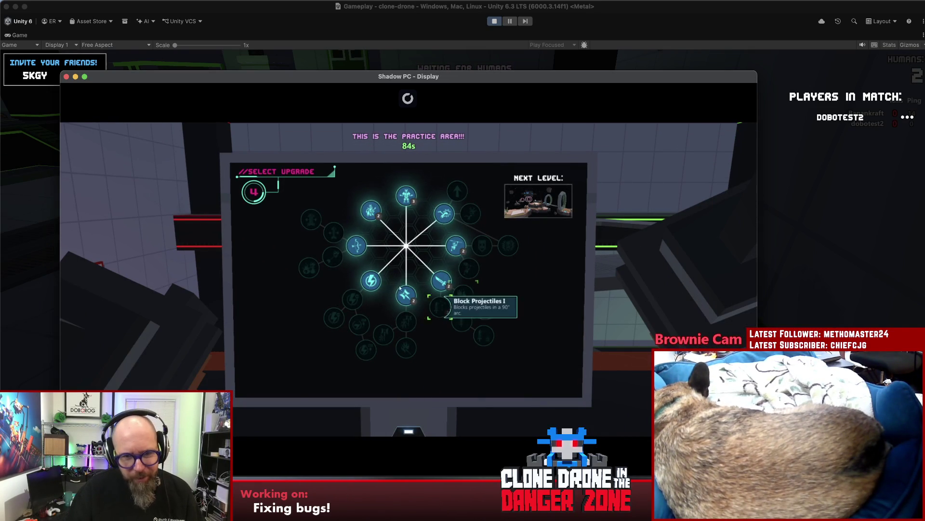
Take the Energy Capacity and Energy Capacity II upgrades on the second client
left_click(371, 282)
left_click(355, 309)
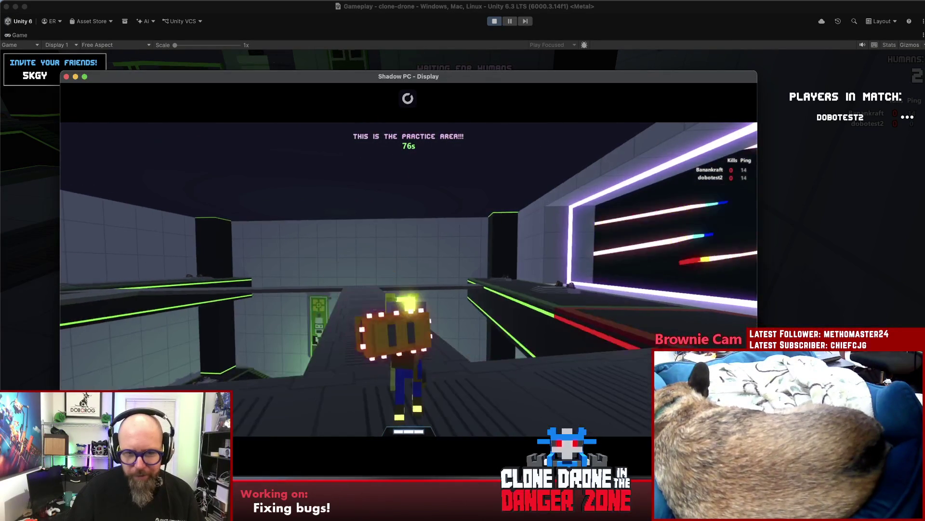
key("Escape")
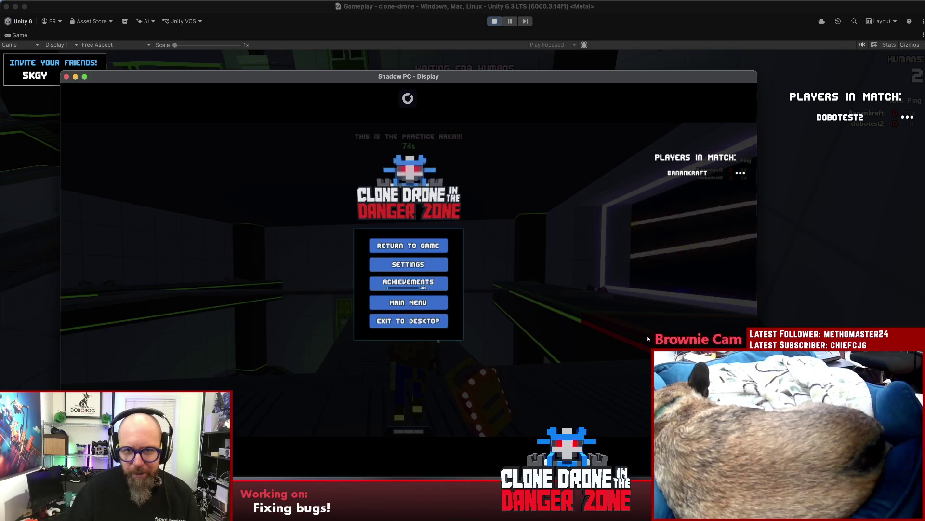
key("Escape")
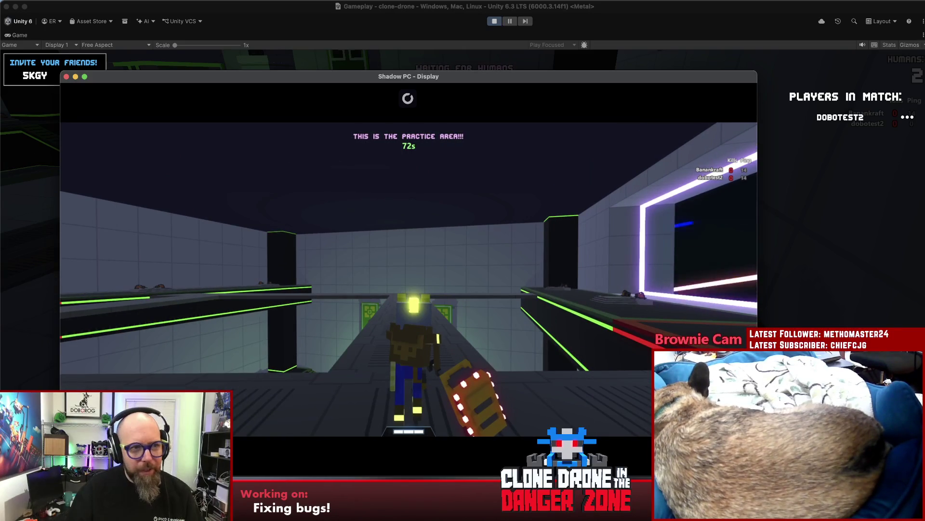
key("Escape")
Switch back to the host in Unity and start the match
left_click(867, 263)
key("Escape")
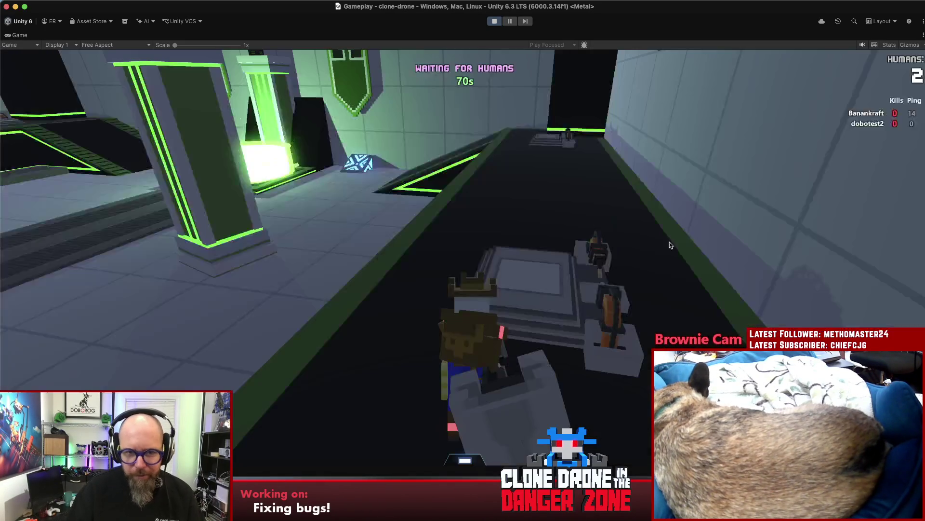
key("Escape")
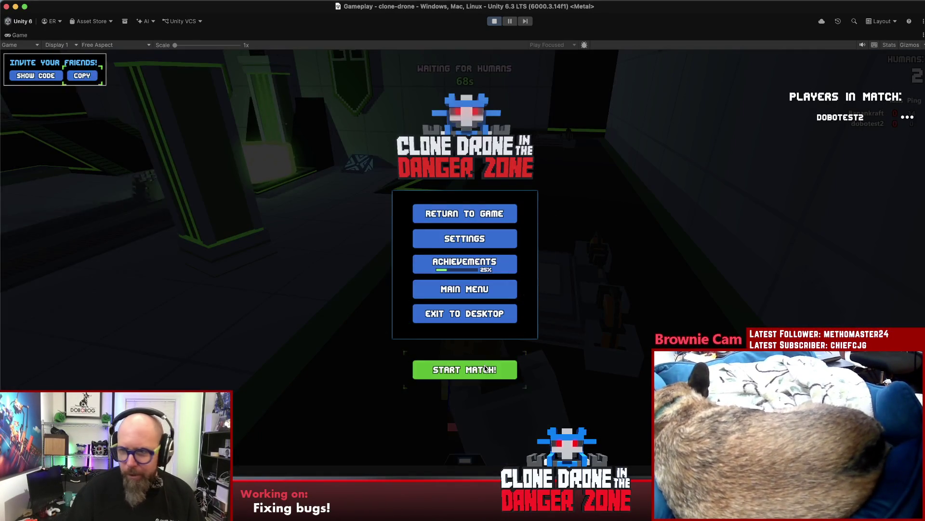
left_click(465, 370)
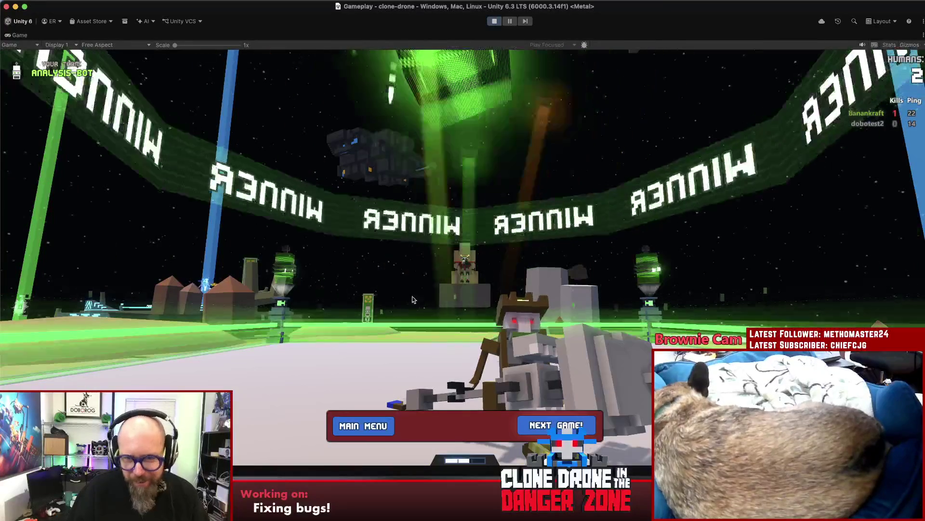
Vote for a rematch from the Unity host and from the Shadow PC client
left_click(544, 423)
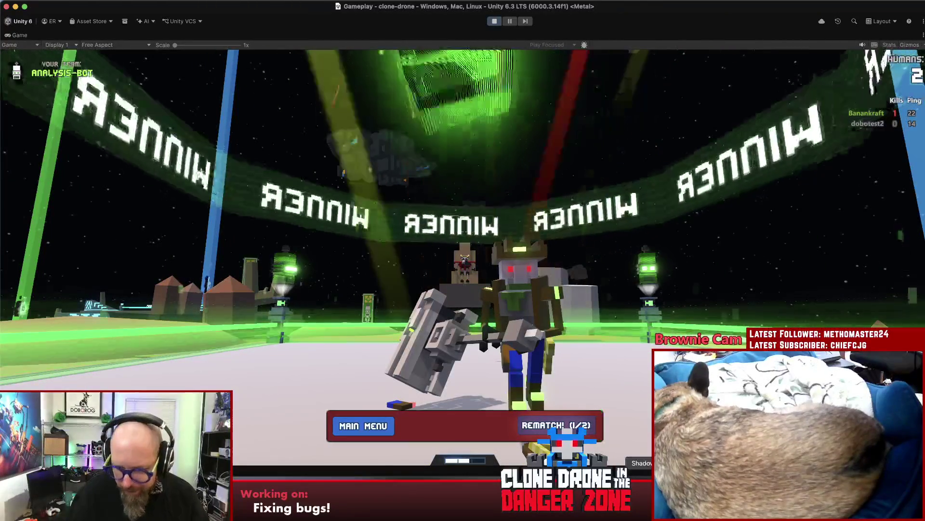
left_click(642, 499)
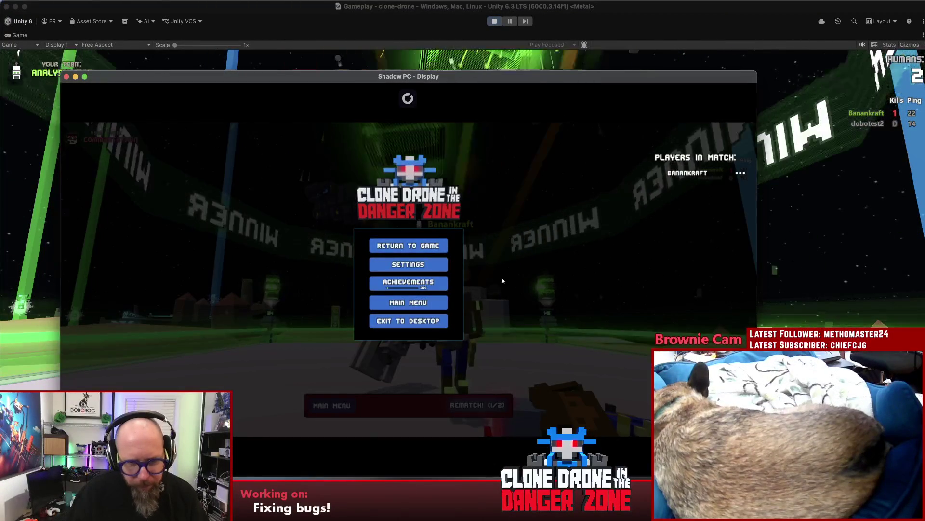
key("Escape")
left_click(477, 405)
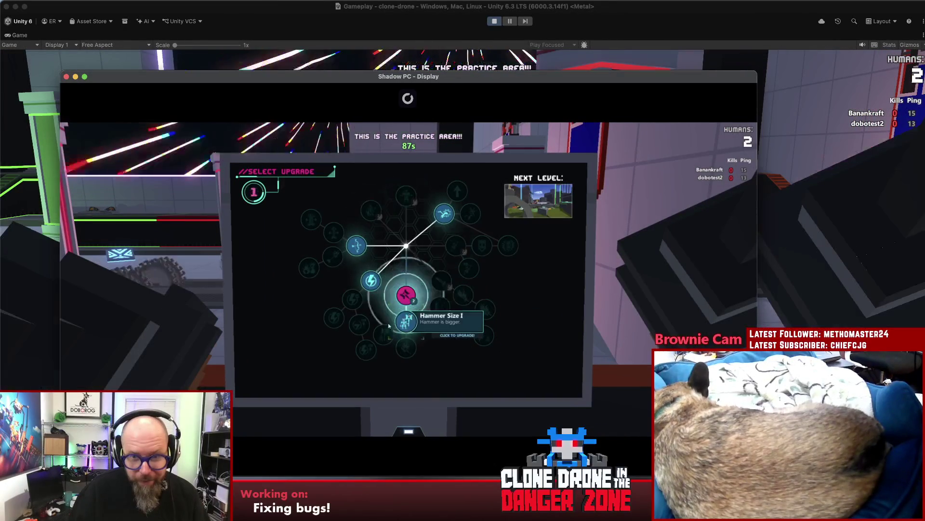
Take Hammer Size I and Energy Capacity I upgrades, then start the next match from Unity
left_click(414, 261)
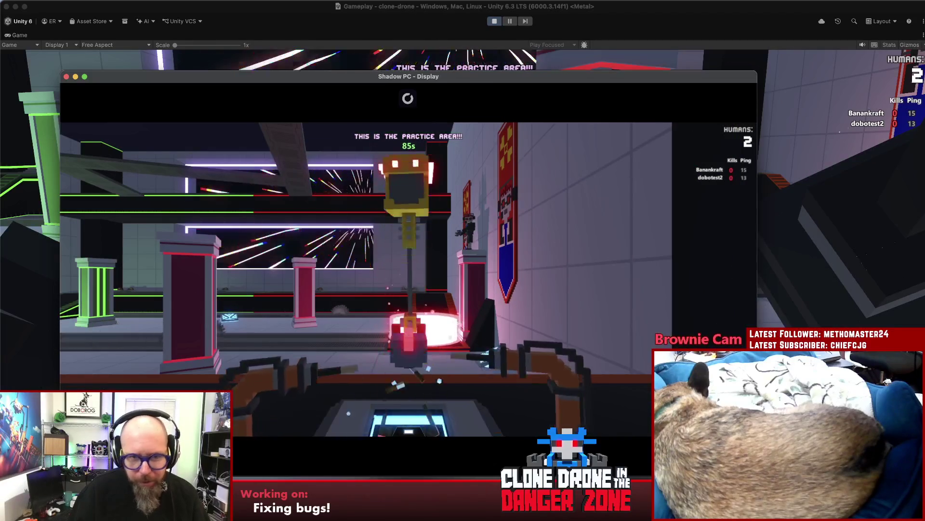
key("Escape")
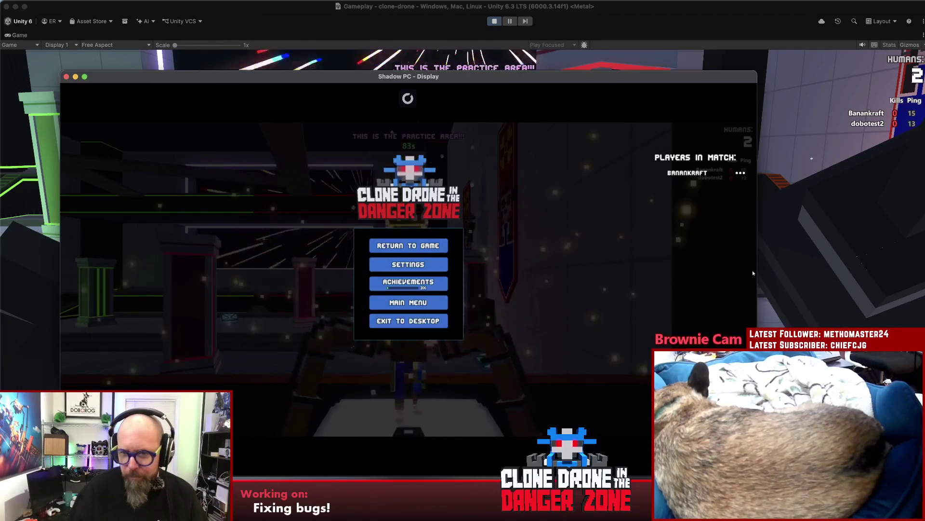
left_click(761, 273)
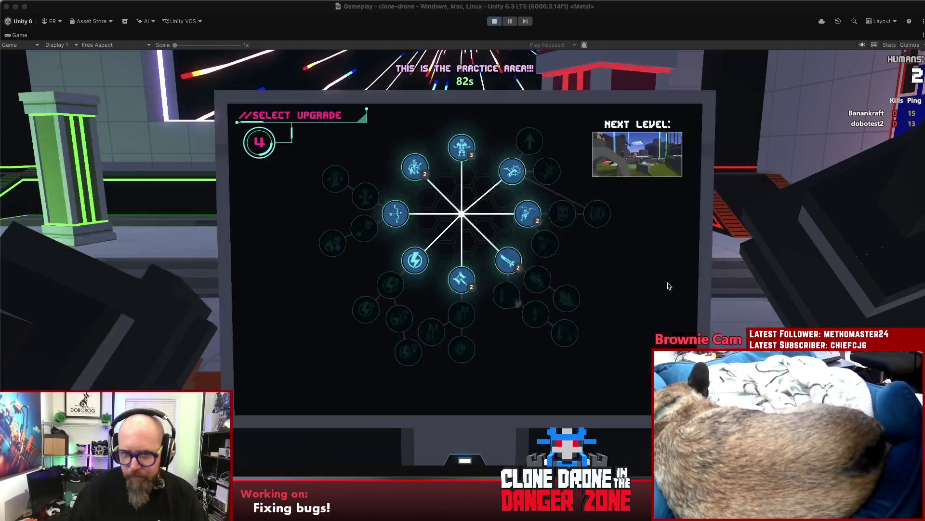
left_click(415, 260)
key("Escape")
key("Escape")
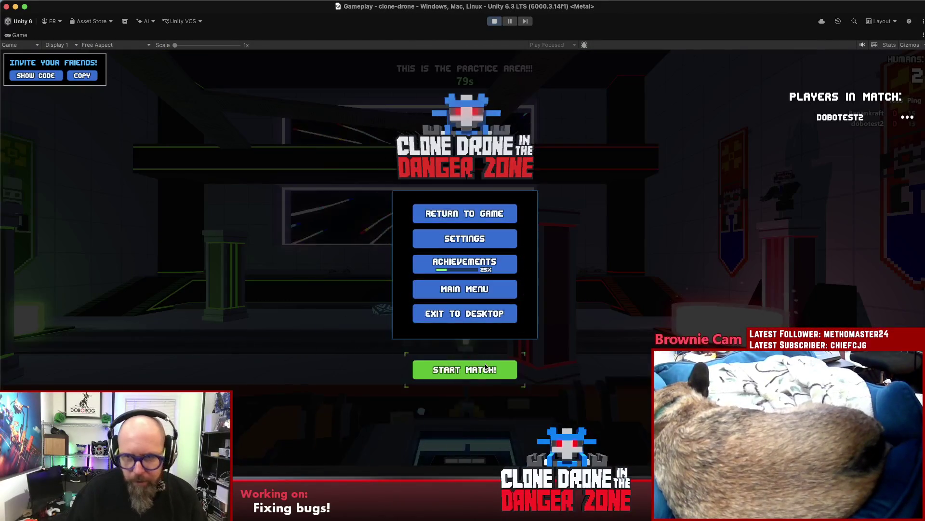
left_click(462, 368)
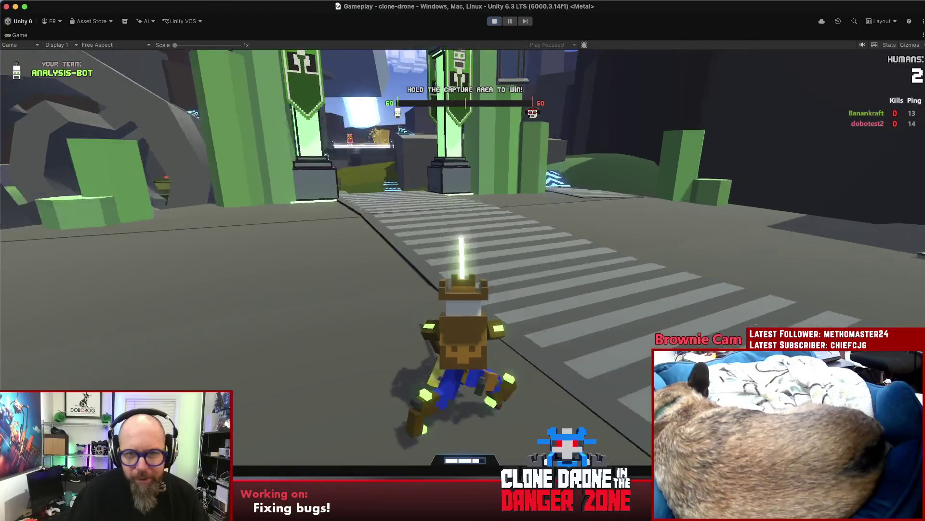
Run the host robot past jump pads, up the green slope and over ramps into the white arena
key("w")
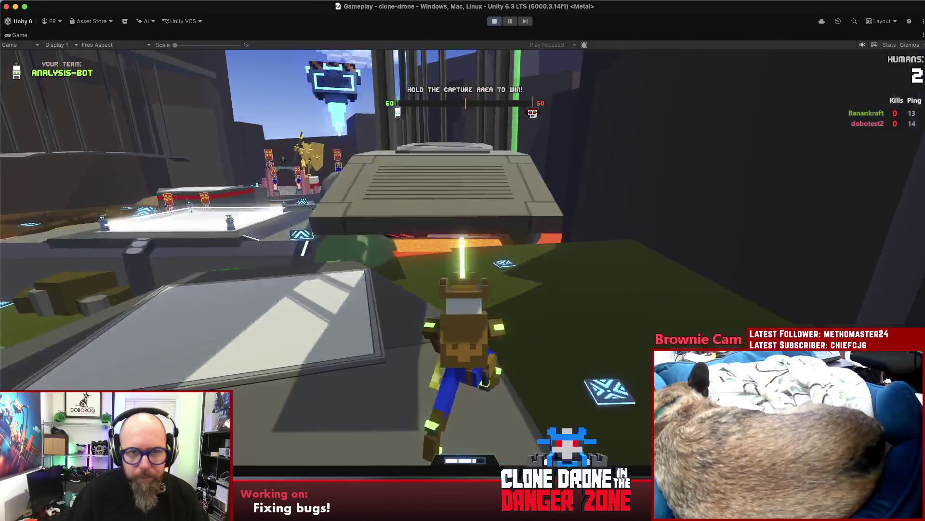
key("w")
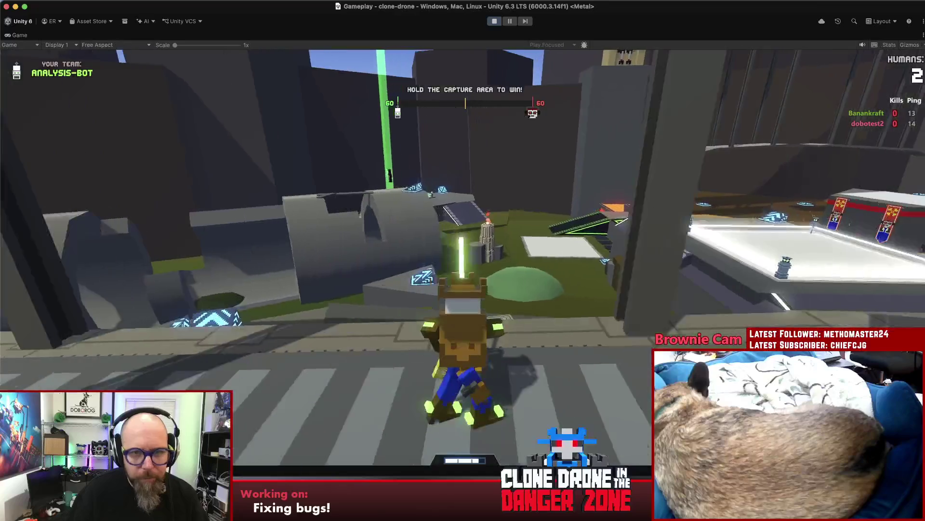
key("w")
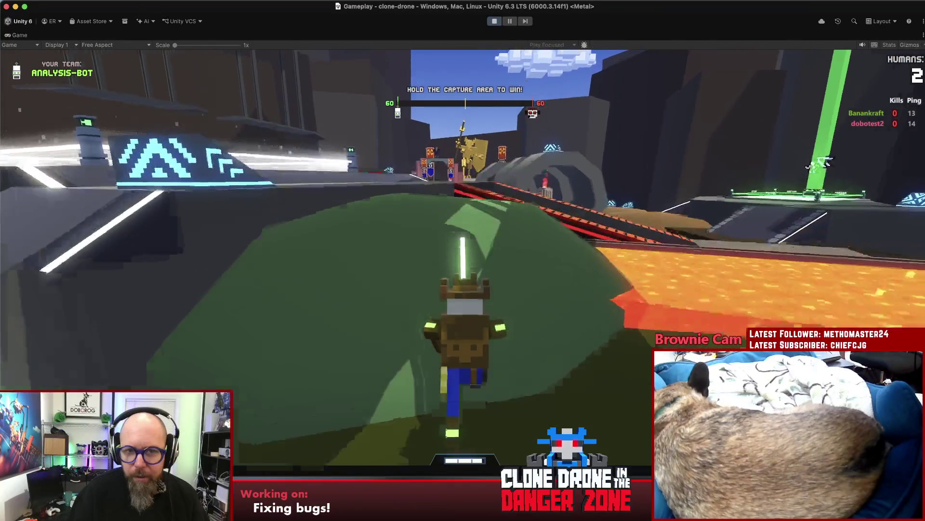
key("w")
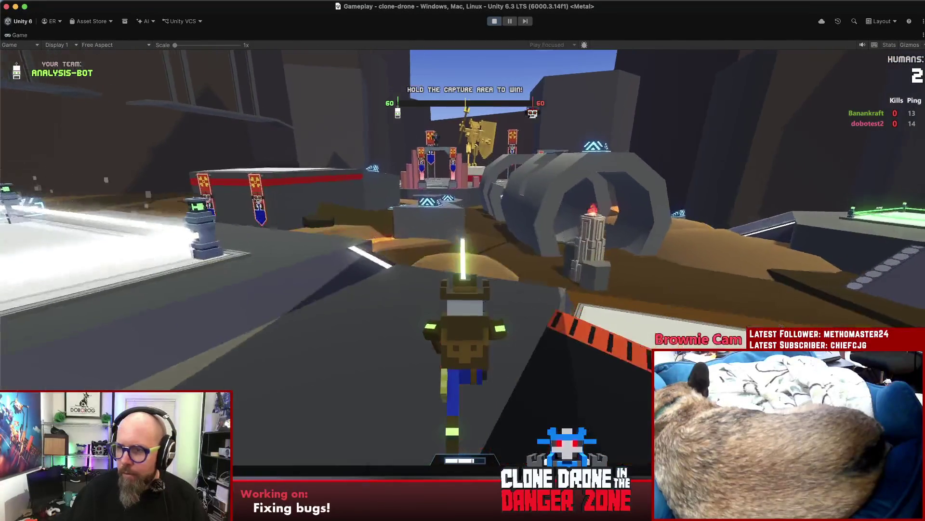
key("w")
key("w")
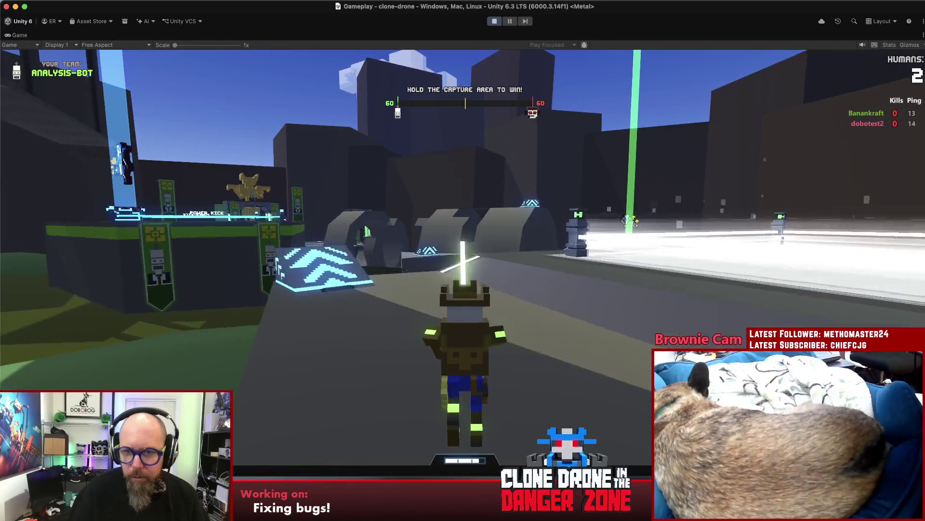
key("w")
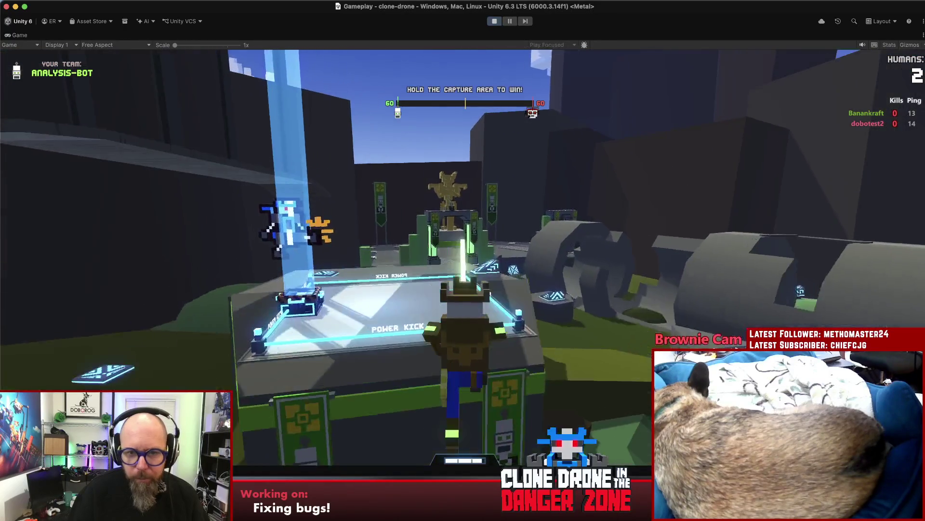
key("w")
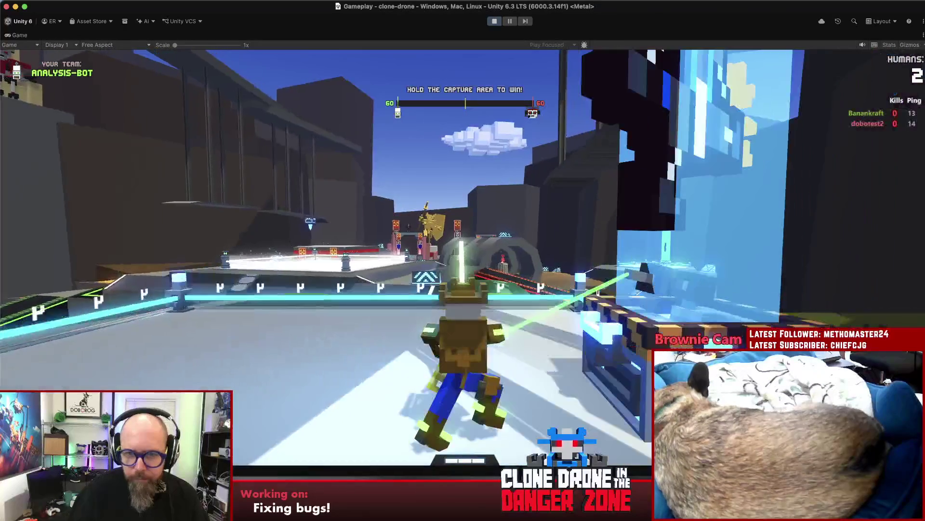
key("w")
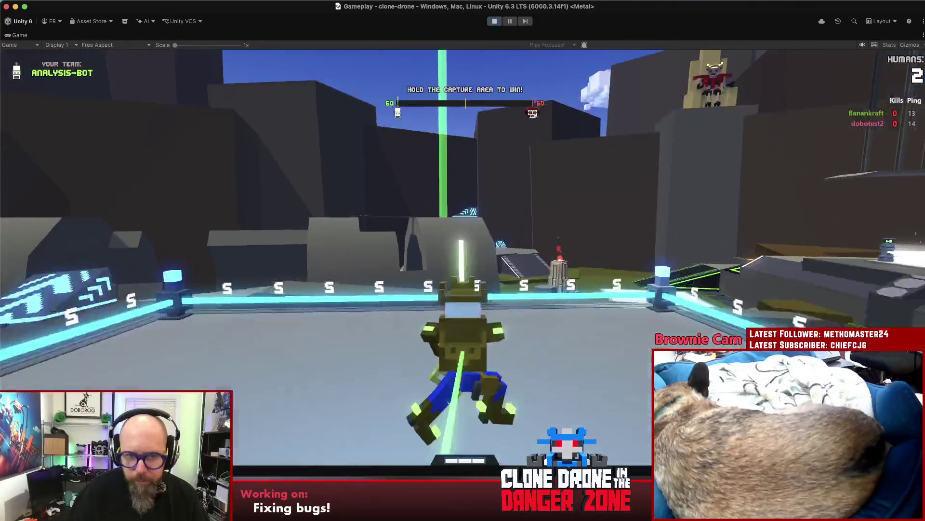
key("w")
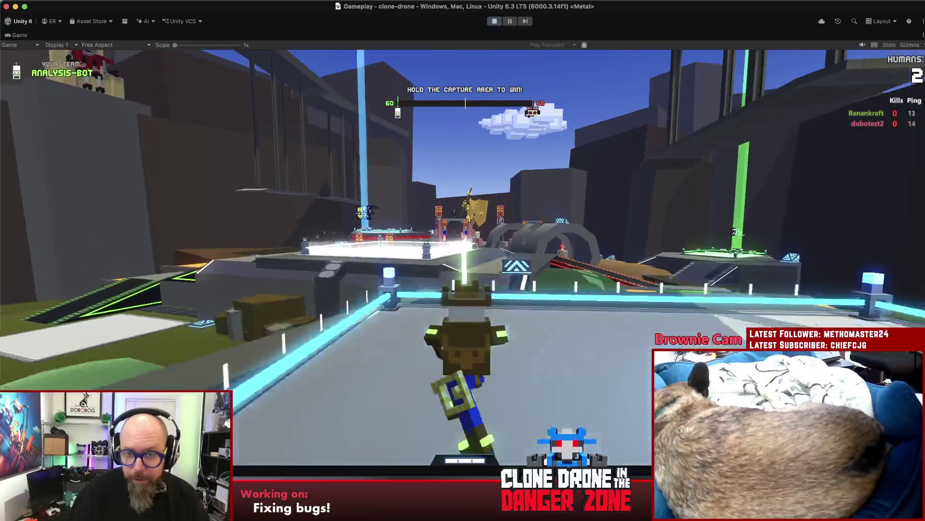
key("w")
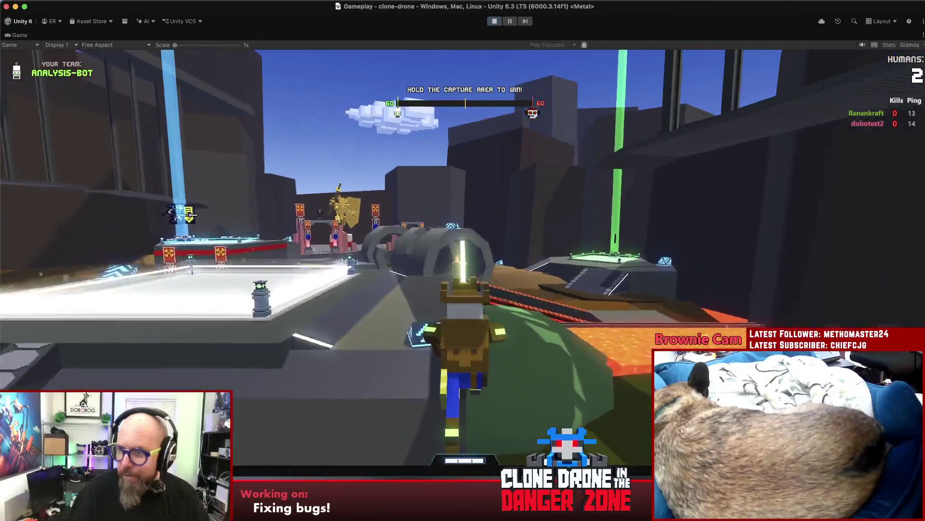
key("w")
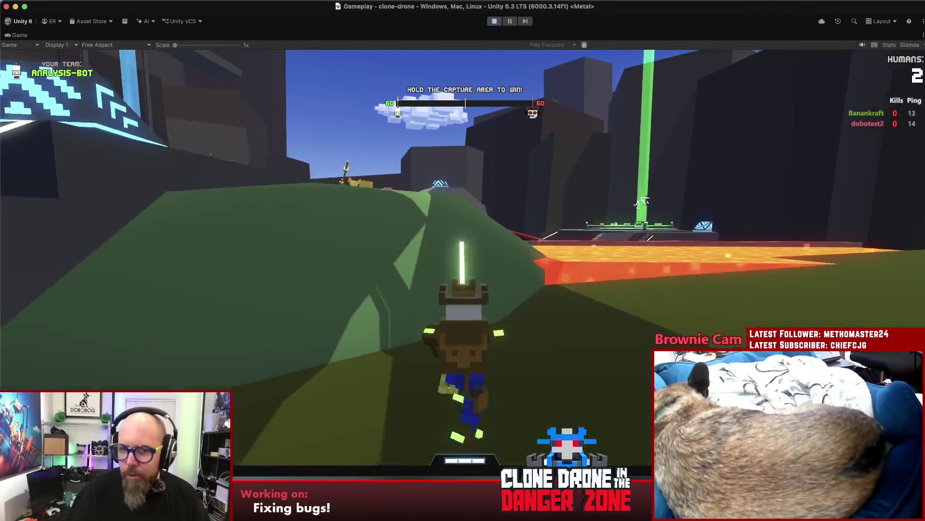
key("w")
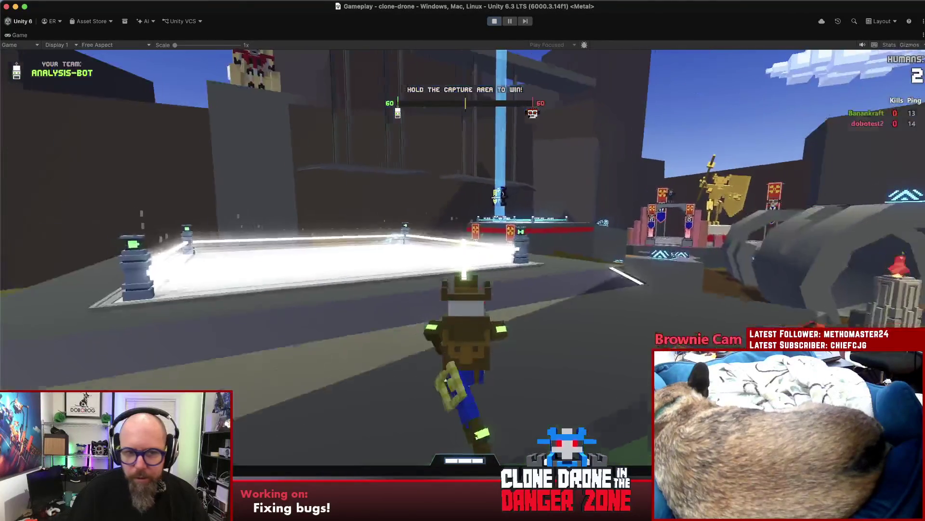
key("w")
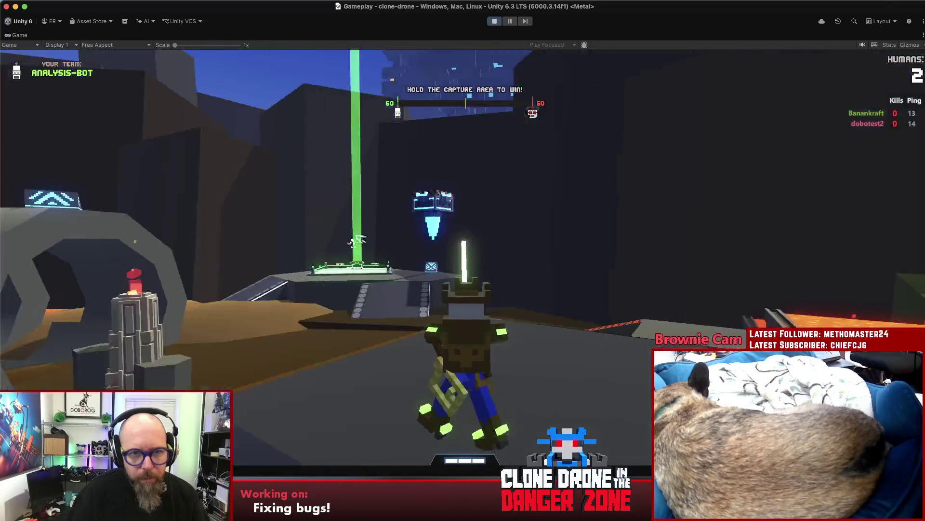
key("w")
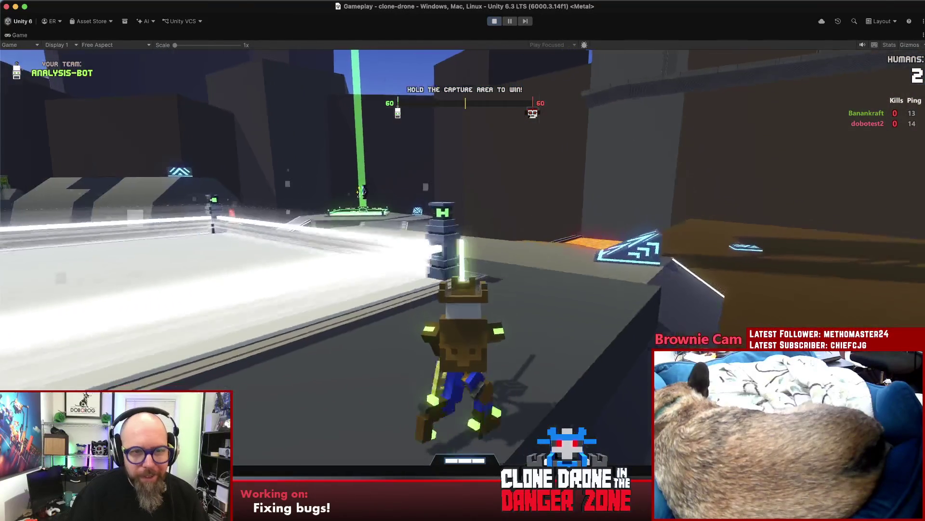
key("w")
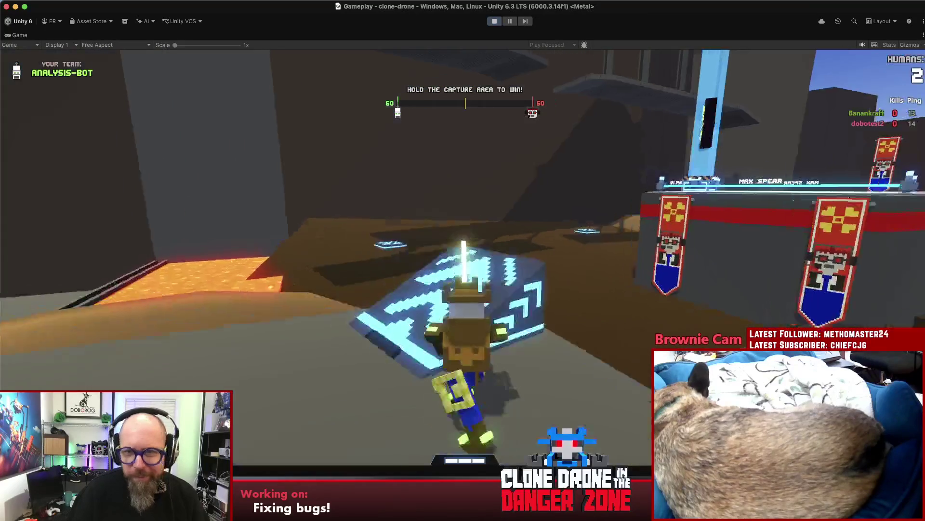
key("w")
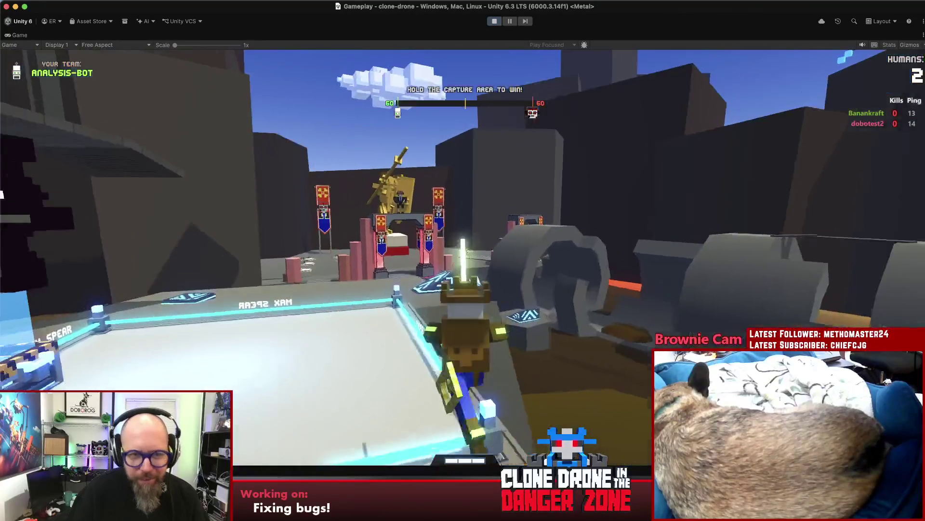
key("w")
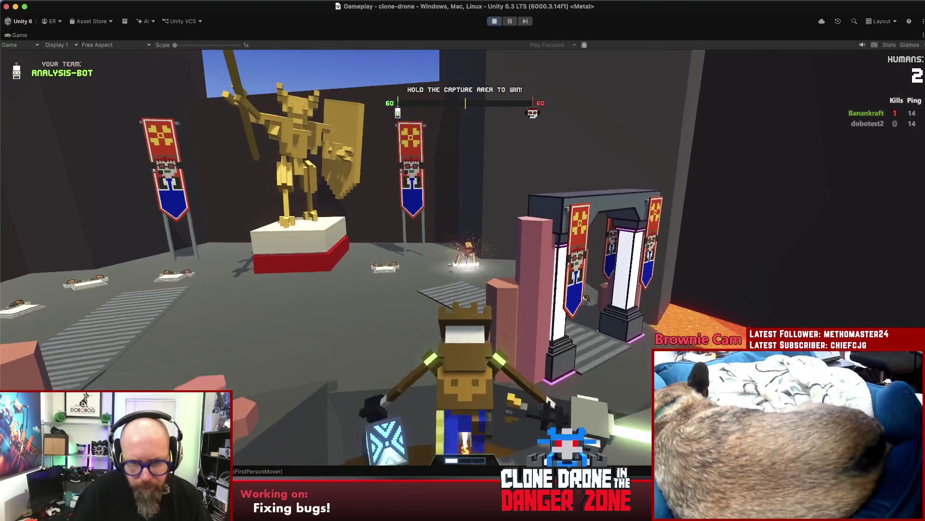
Advance to the golden statue and attack the opponent with sword swings and a shield block
key("w")
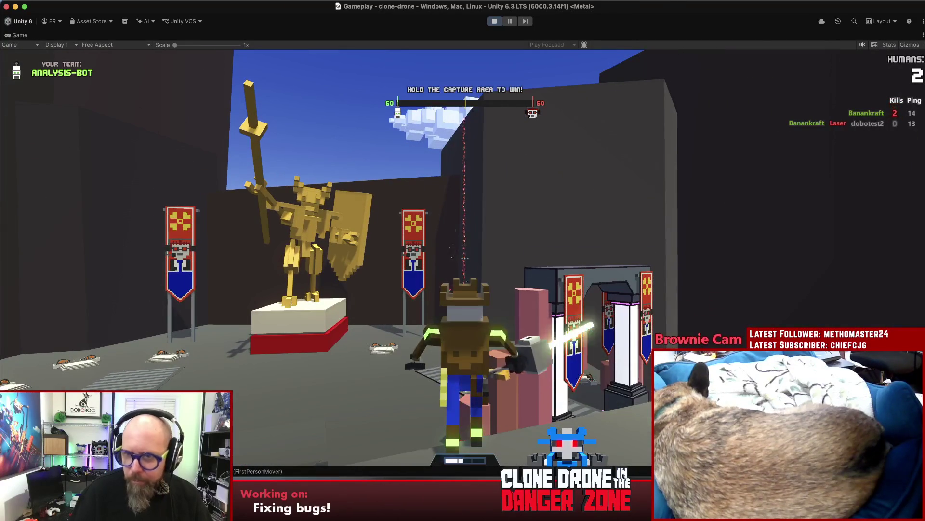
key("w")
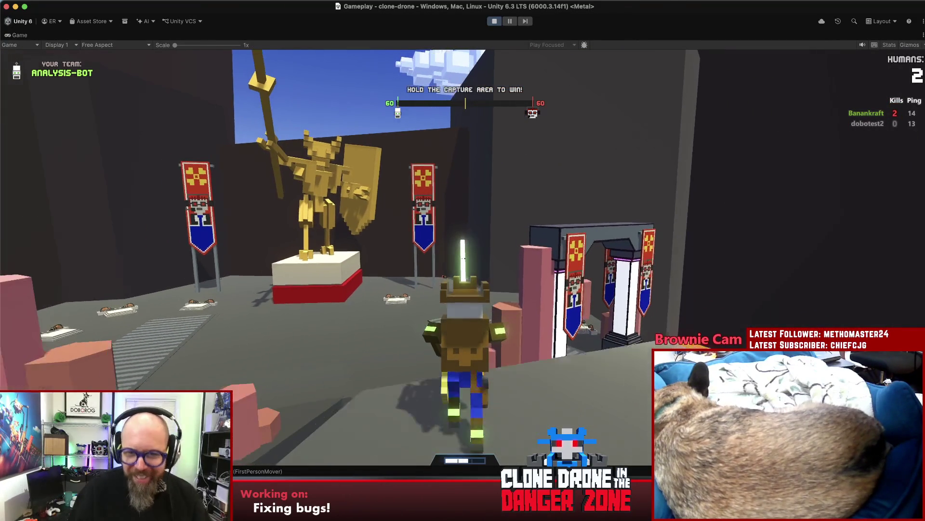
mouse_move(462, 261)
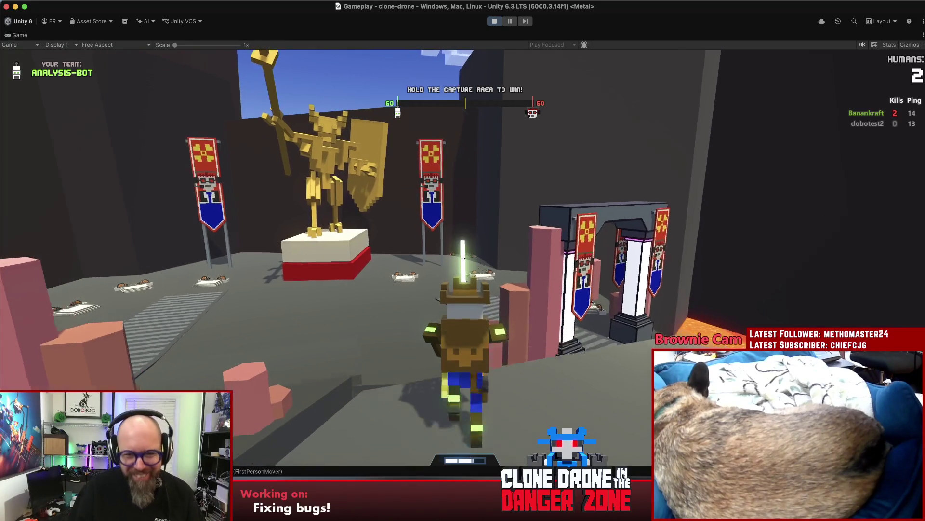
left_click(463, 260)
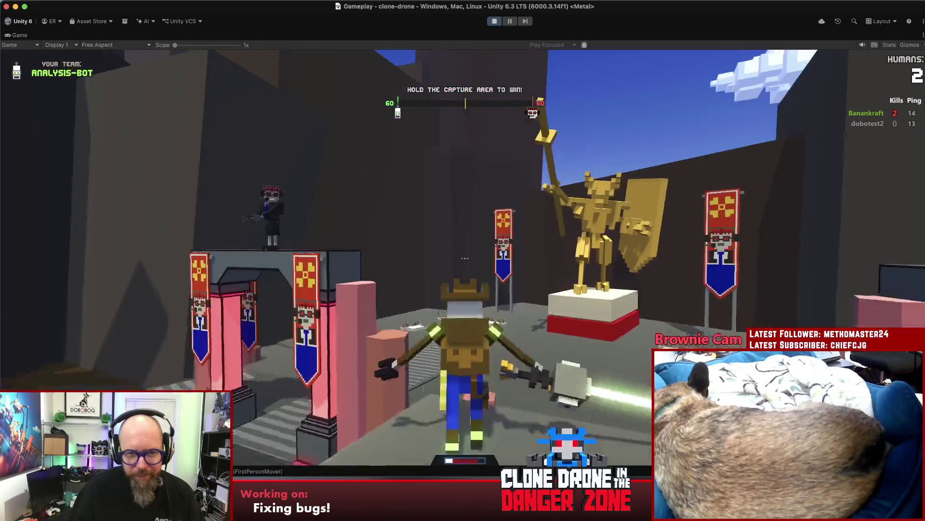
key("space")
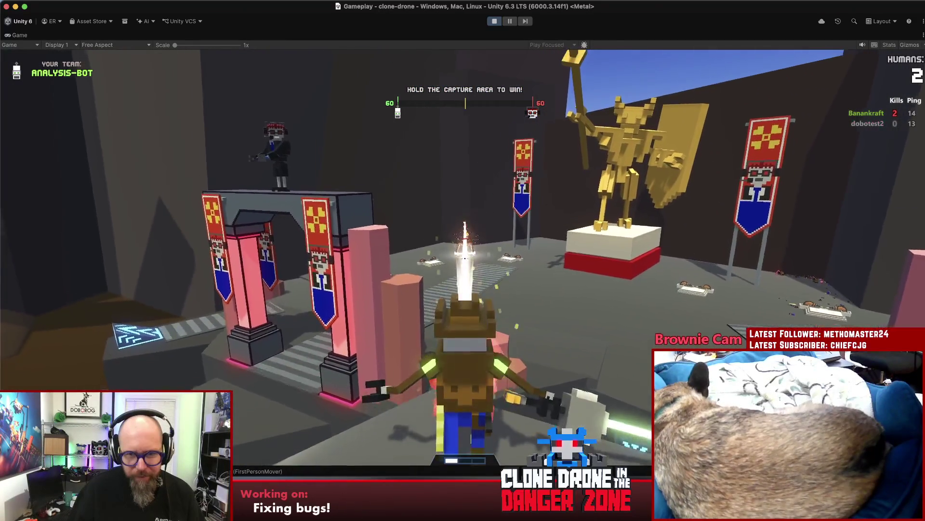
left_click(463, 260)
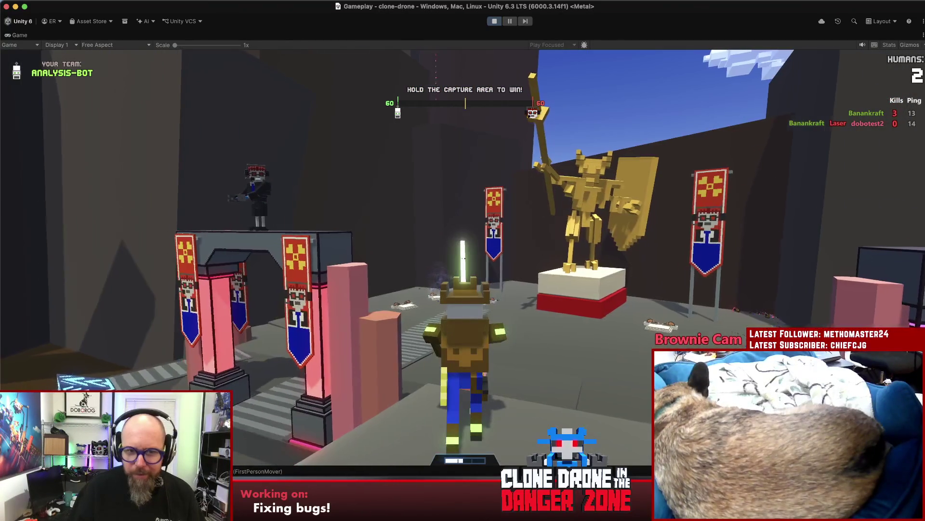
right_click(463, 260)
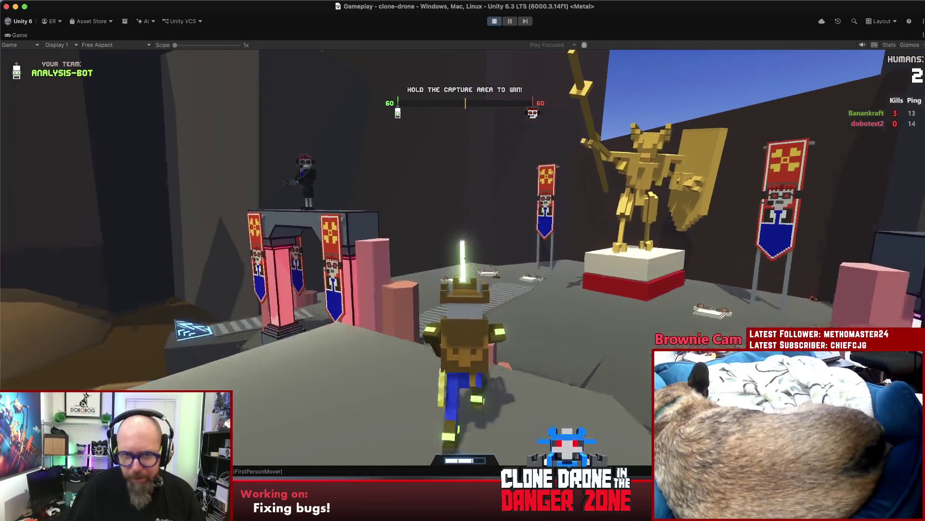
Alternate three times between the hammer (key 3) and the glowing sword (key 1)
key("3")
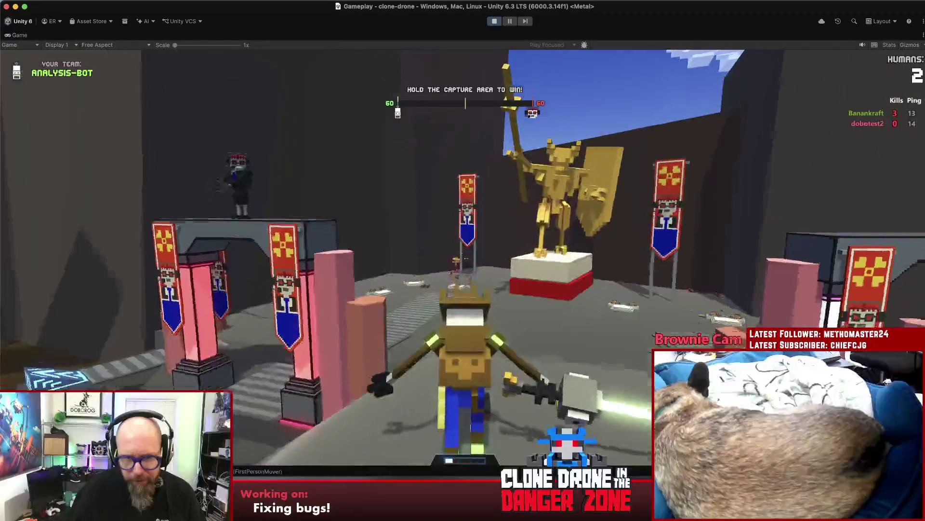
key("1")
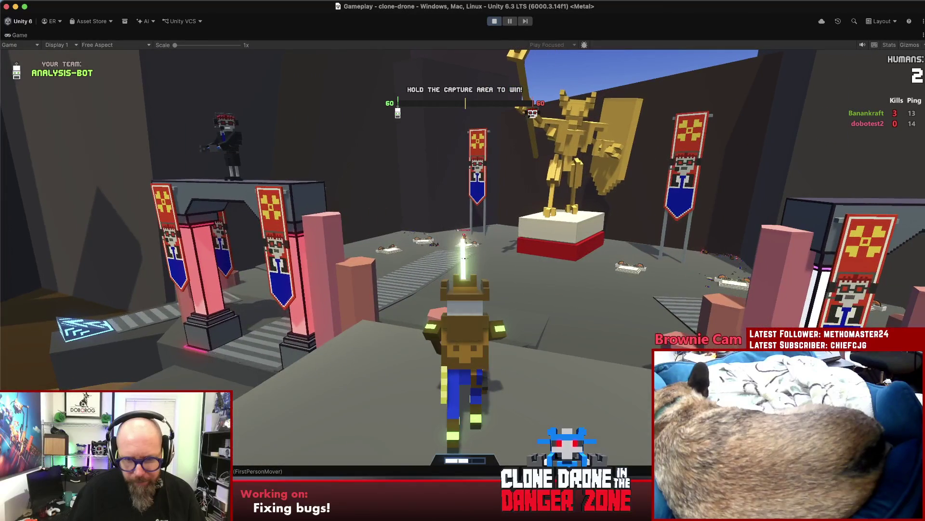
key("3")
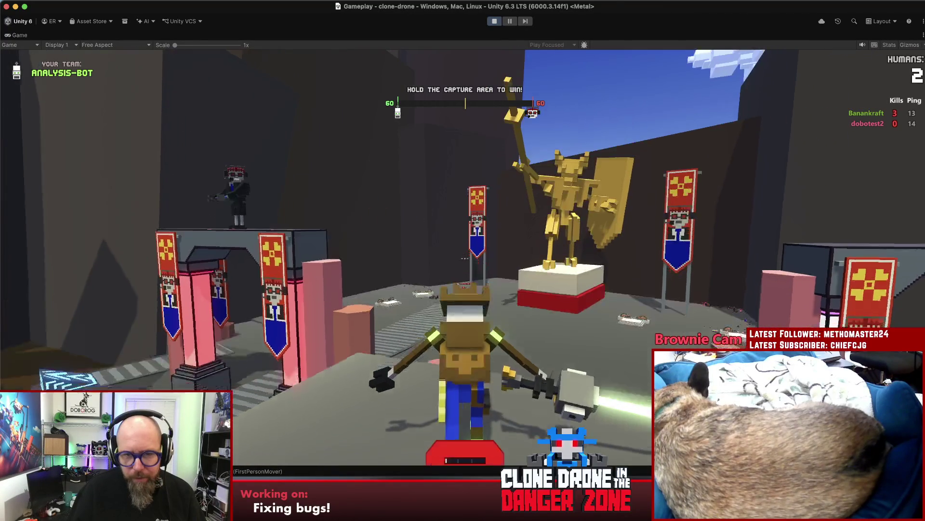
key("1")
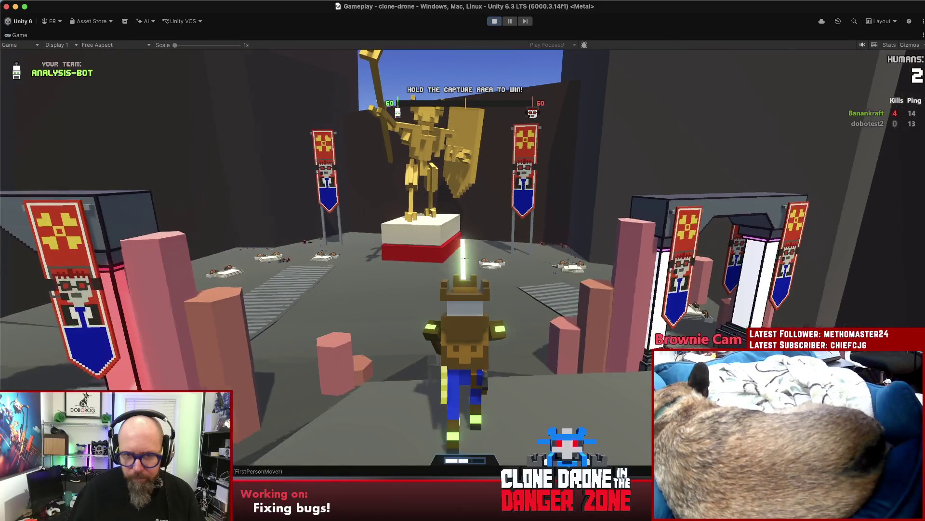
key("3")
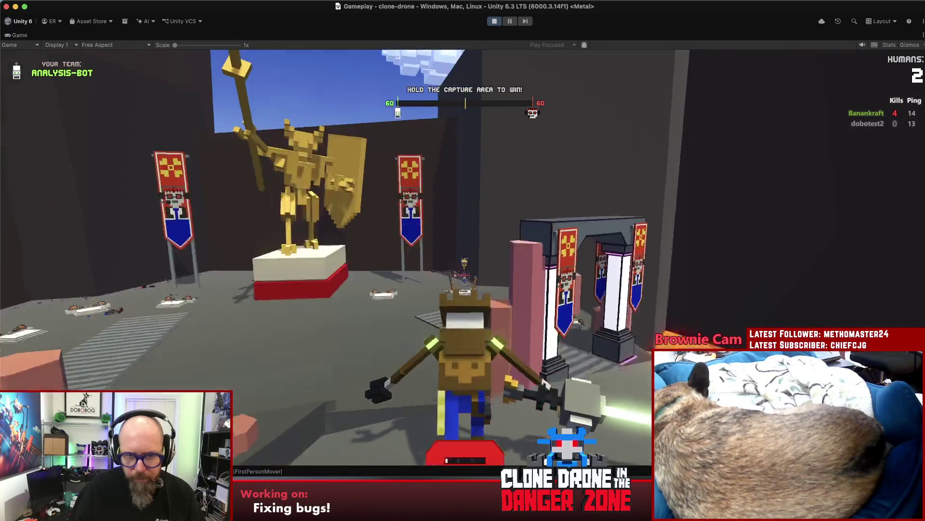
key("1")
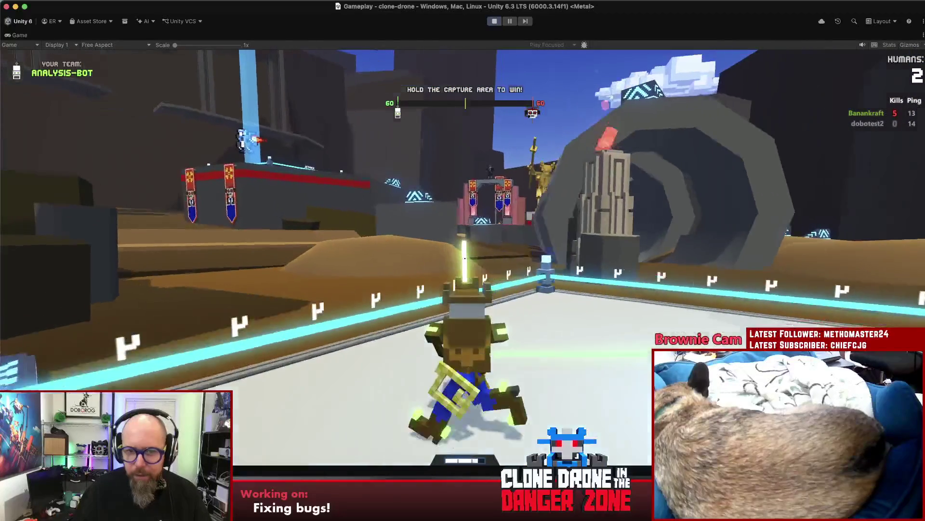
Run around the arena over the ramp toward the capture platform and energy pad
key("w")
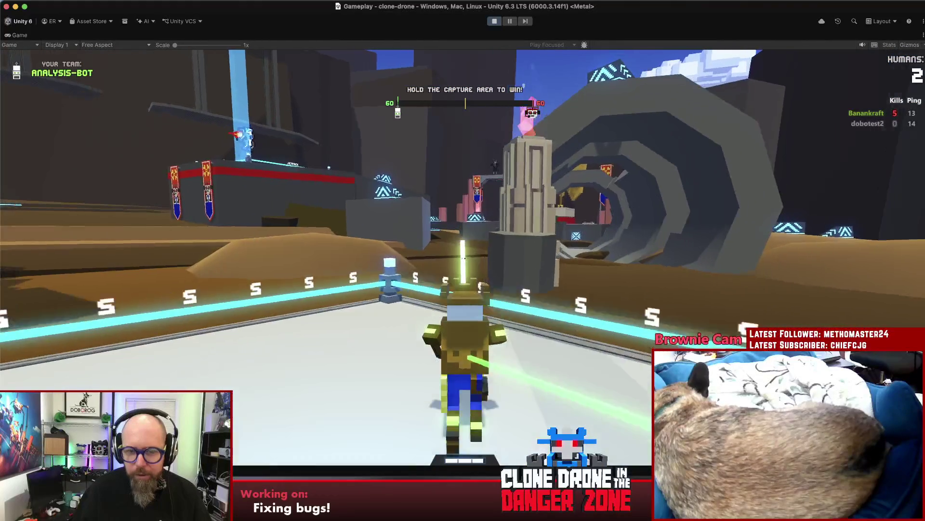
key("w")
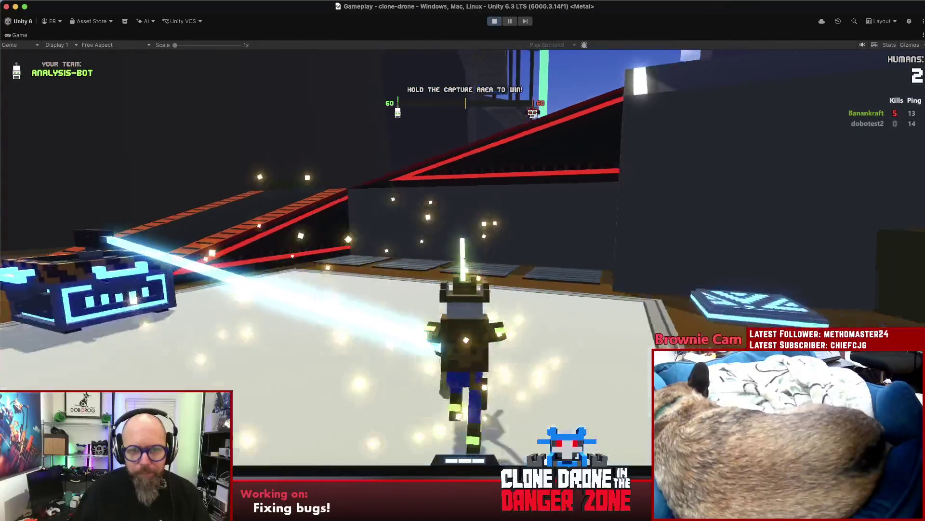
key("w")
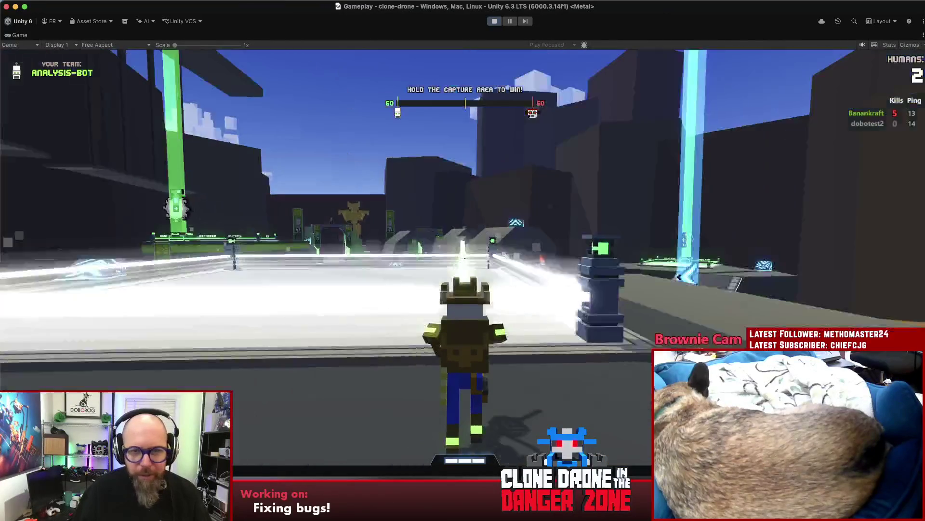
key("w")
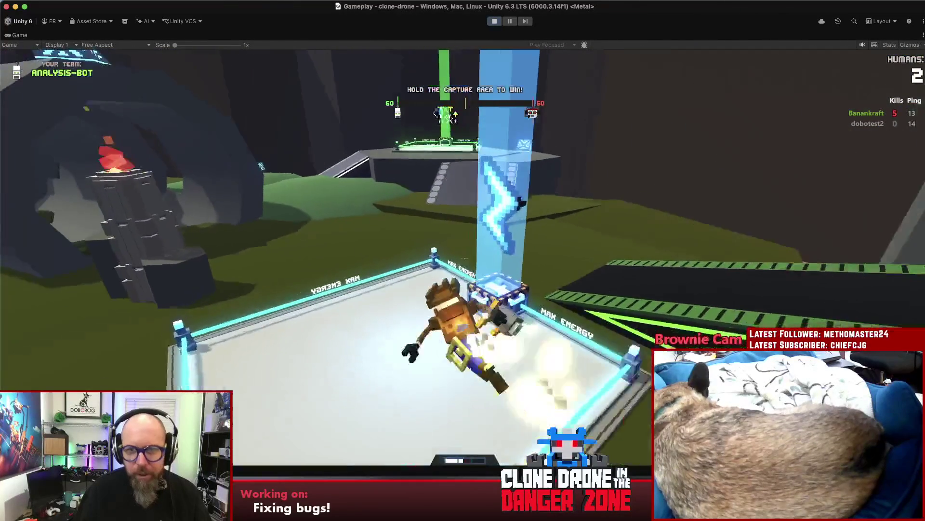
key("w")
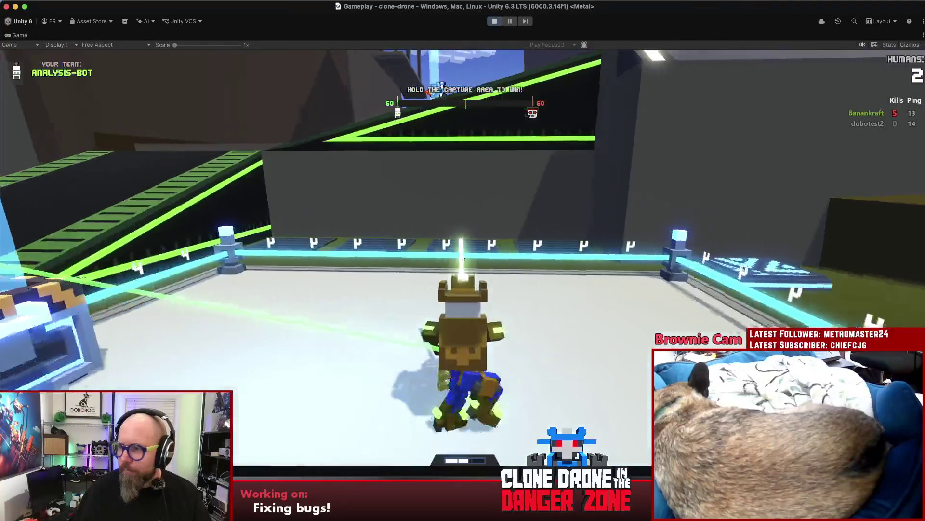
key("w")
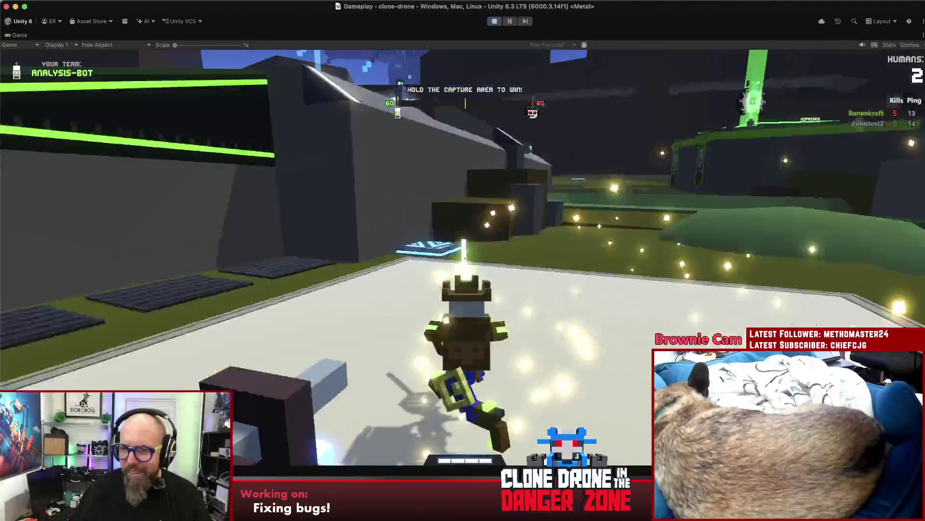
key("w")
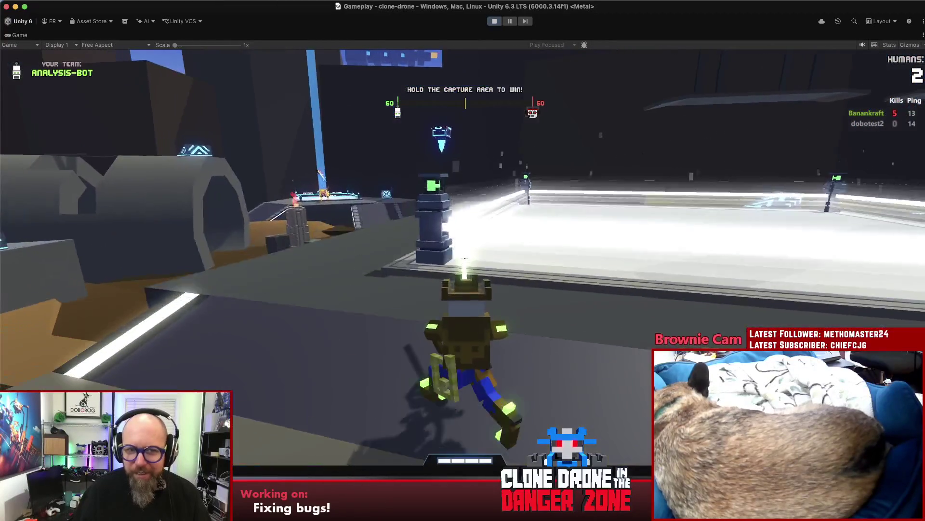
Run onto the glowing capture pad and stay on it to capture the area
mouse_move(465, 259)
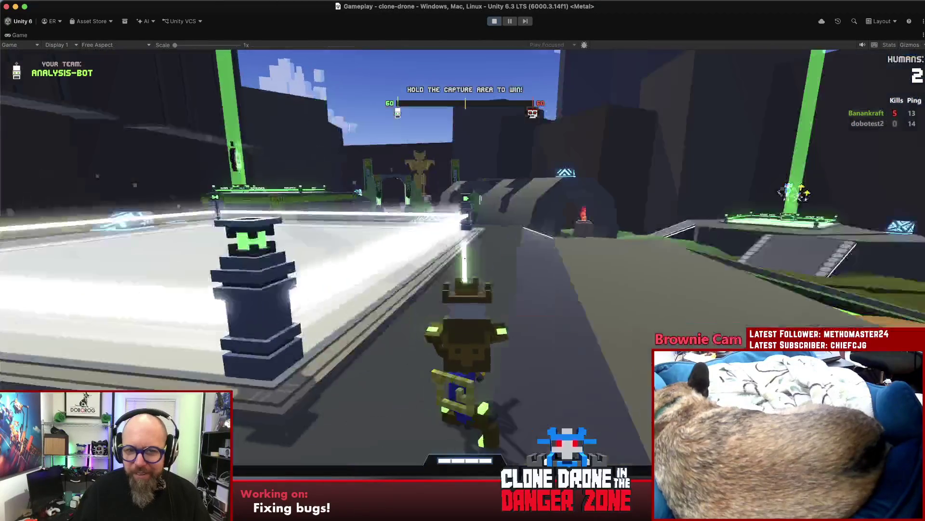
key("w")
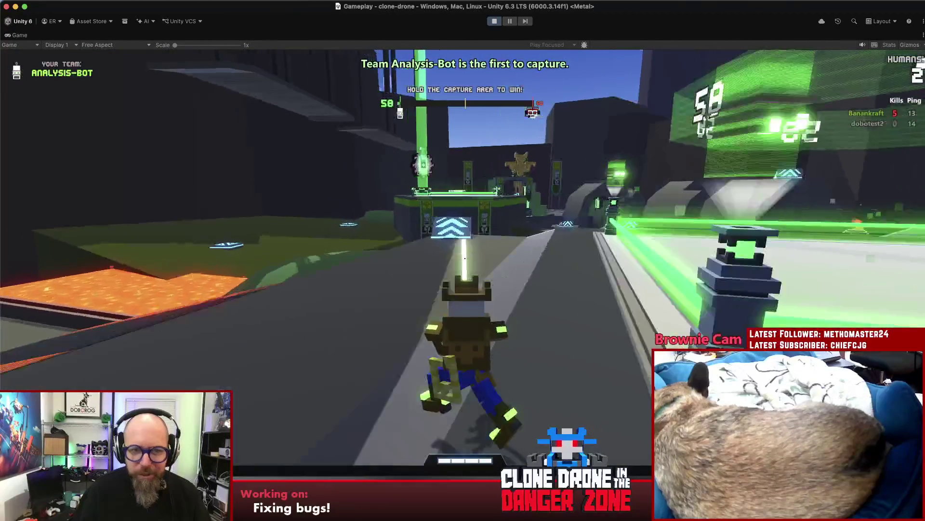
key("w")
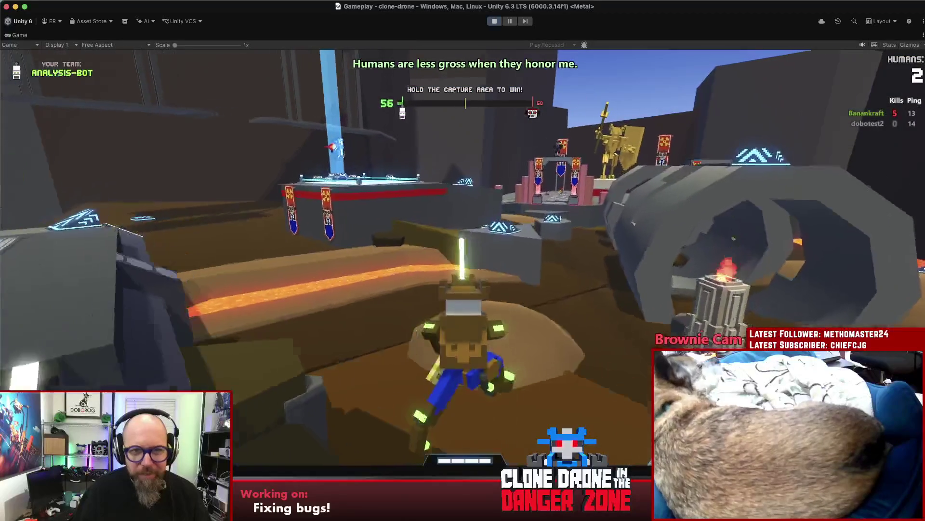
key("w")
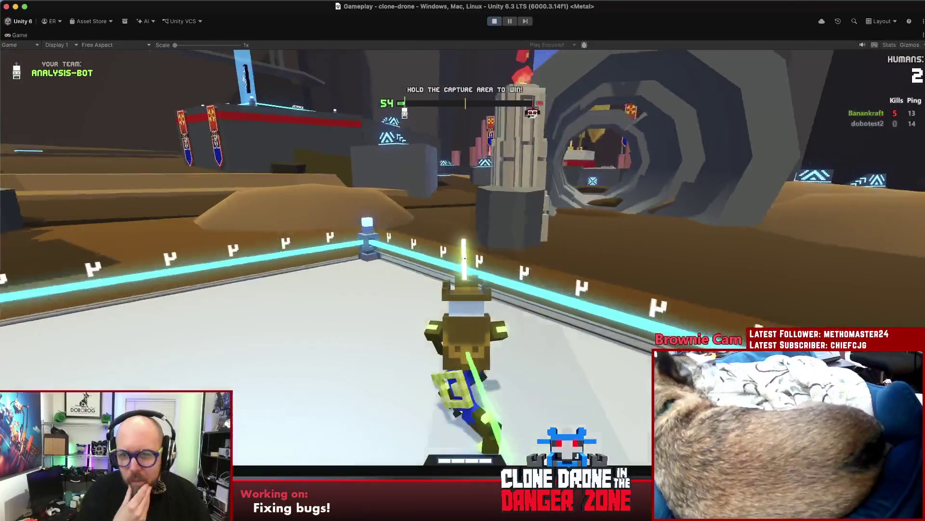
key("w")
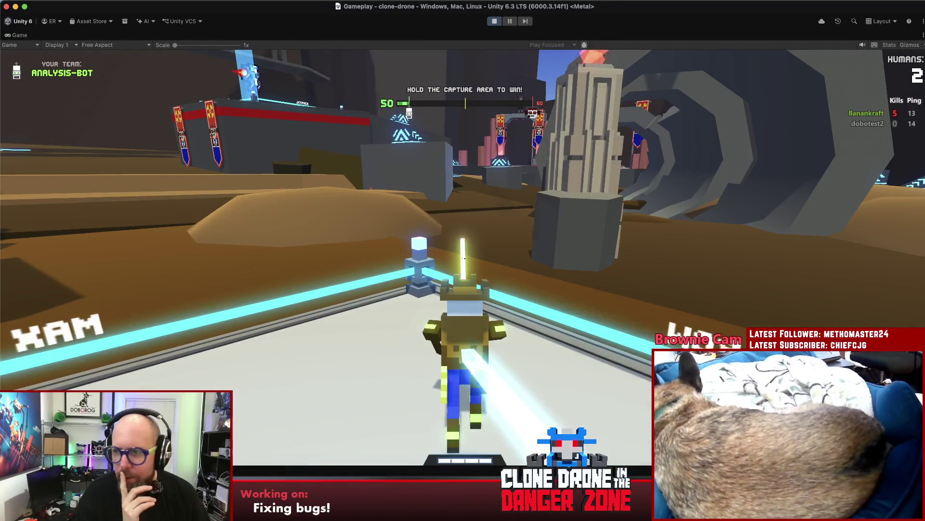
Run past the tunnel toward the tower, then pause and choose Main Menu
key("w")
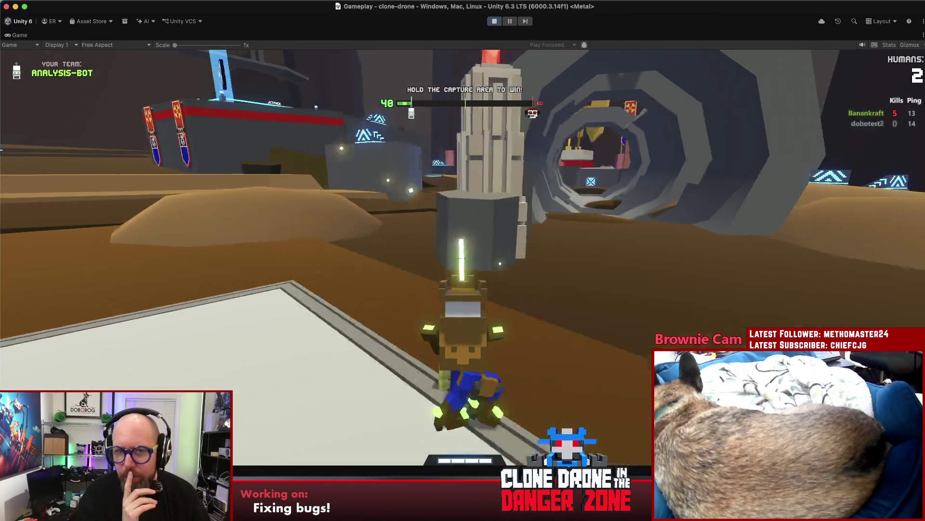
key("w")
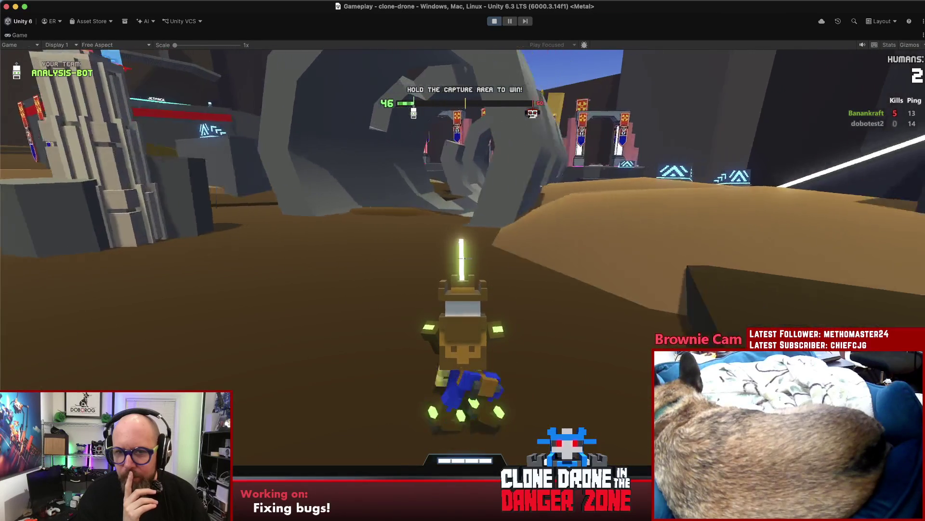
key("w")
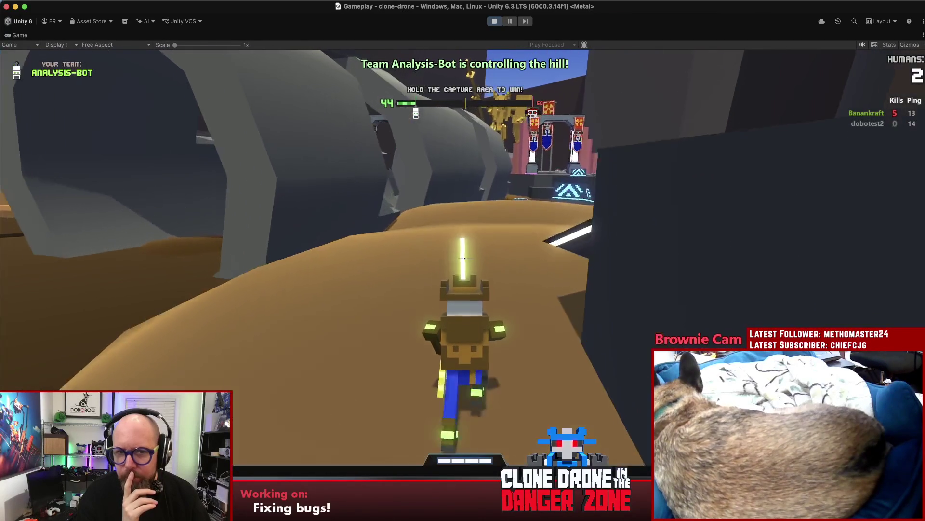
key("w")
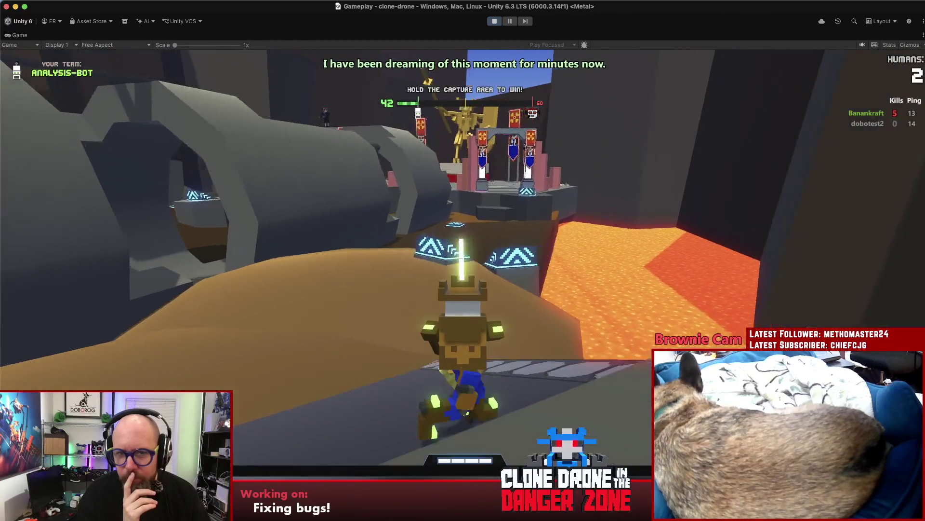
key("Escape")
left_click(514, 291)
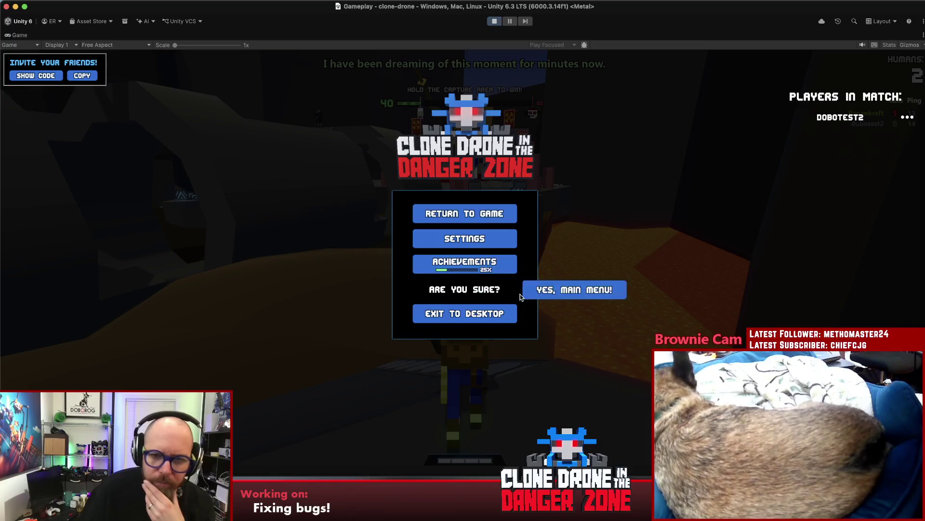
Confirm 'Yes, main menu!' to leave the match, then switch to Rider
left_click(554, 290)
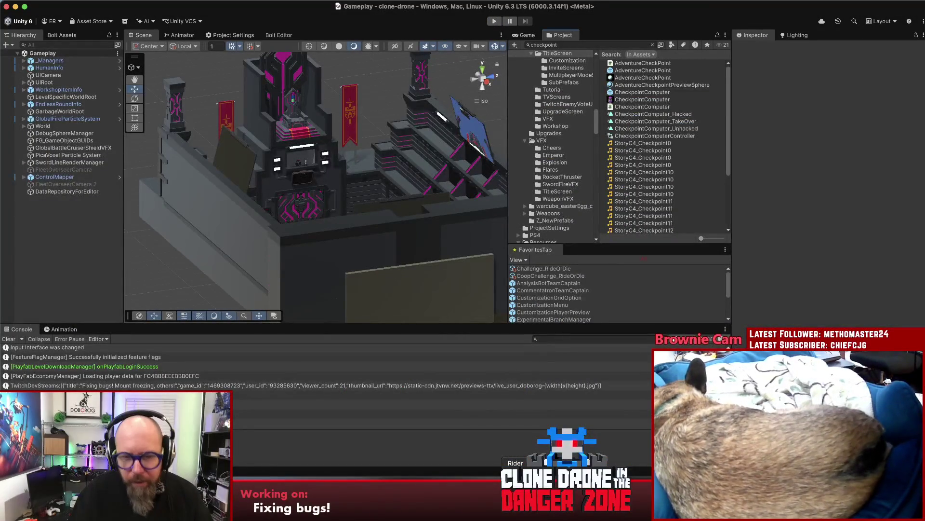
key("super+Tab")
key("super+Tab")
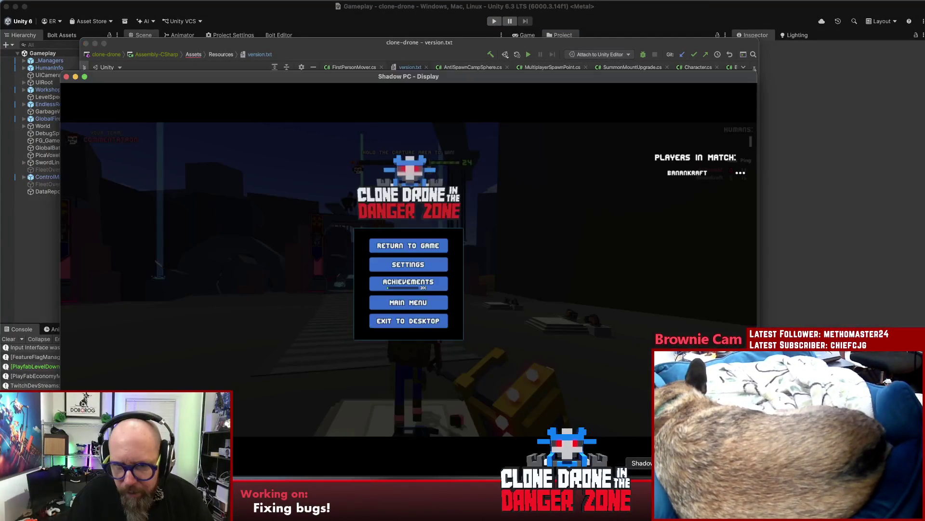
Resume the remote Shadow PC match and run the robot through the gate into the capture area
left_click(408, 244)
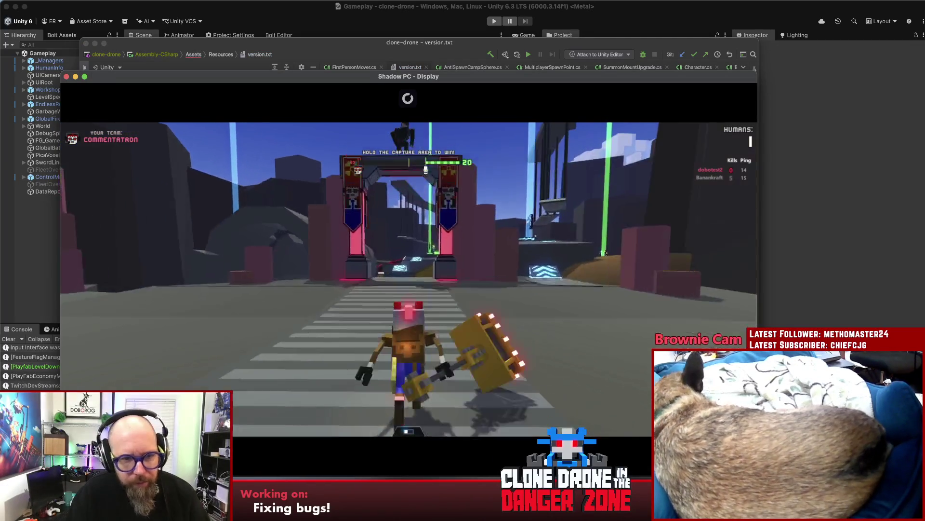
key("Escape")
key("Escape")
key("w")
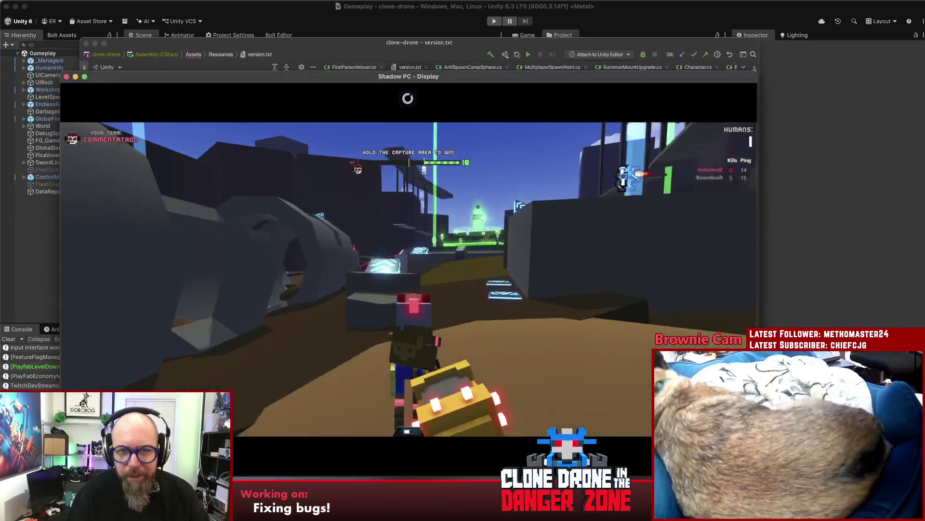
key("w")
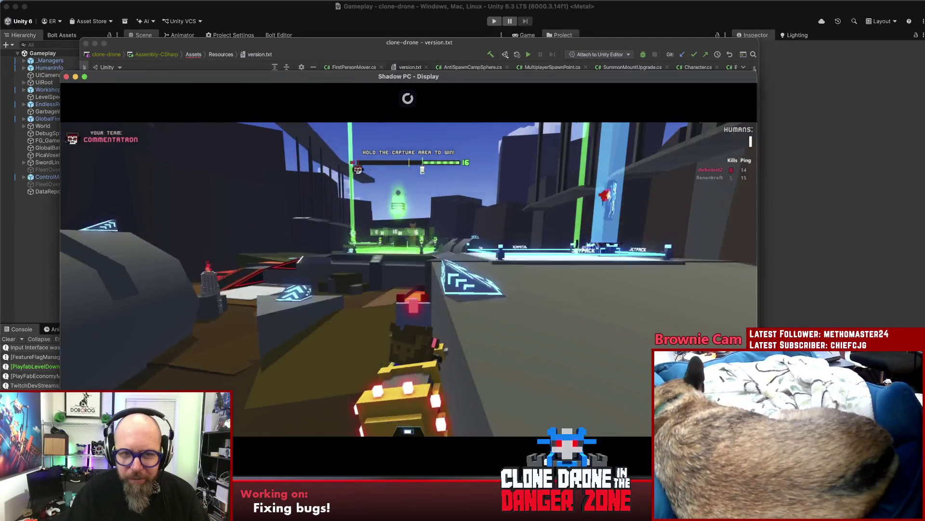
key("w")
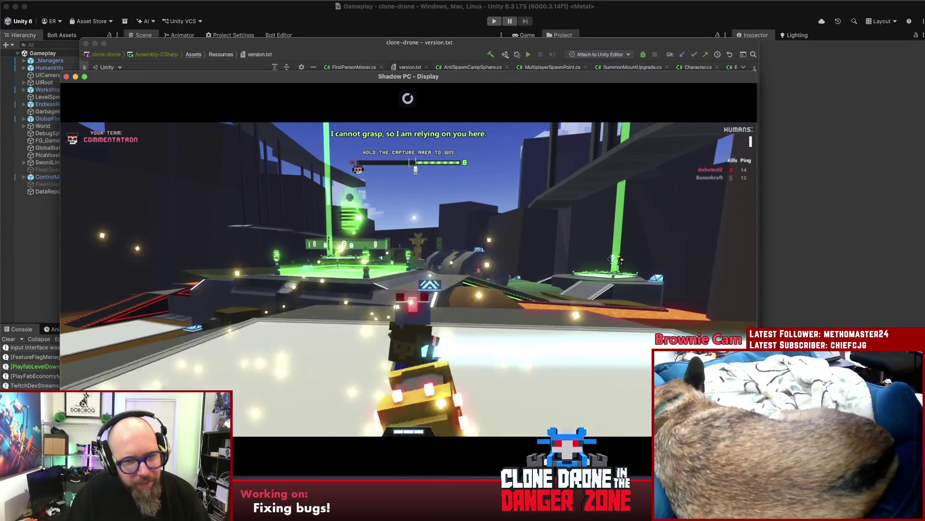
Exit Clone Drone to the desktop, rearrange the Steam and remote windows, and return to Unity
key("Escape")
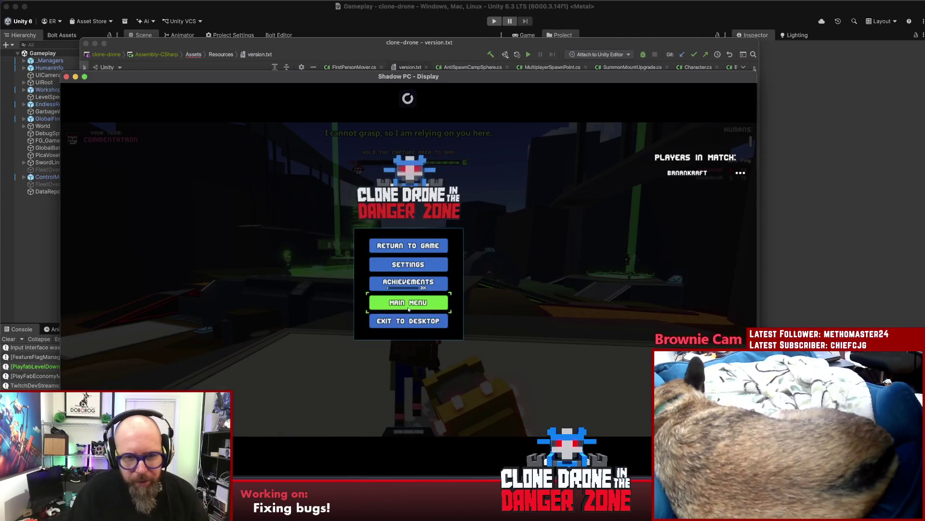
left_click(436, 320)
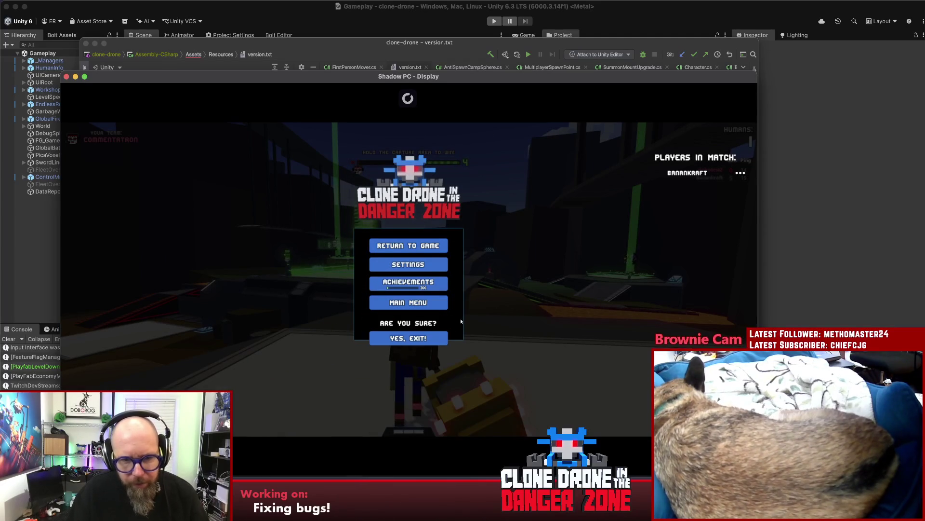
left_click(445, 338)
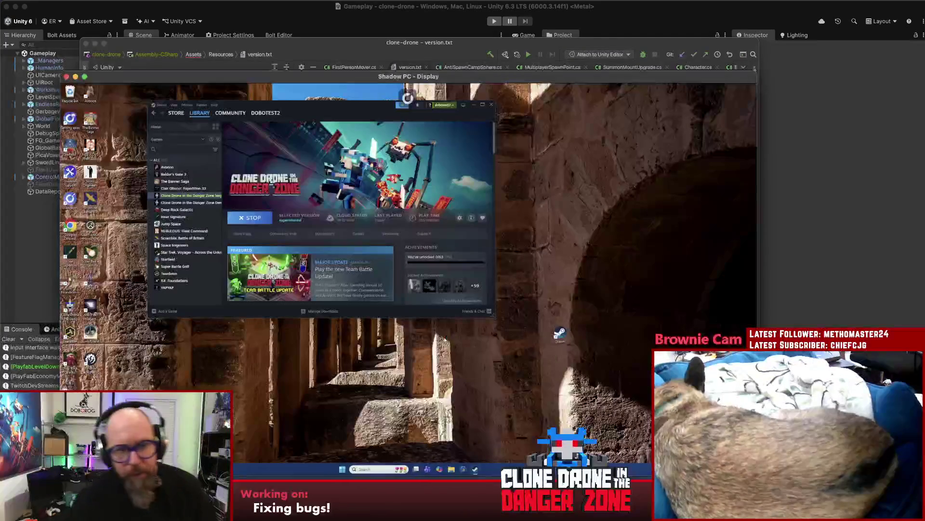
left_click_drag(319, 113, 419, 150)
mouse_move(579, 80)
left_mouse_down()
mouse_move(610, 56)
mouse_move(592, 65)
left_mouse_up()
left_click(849, 156)
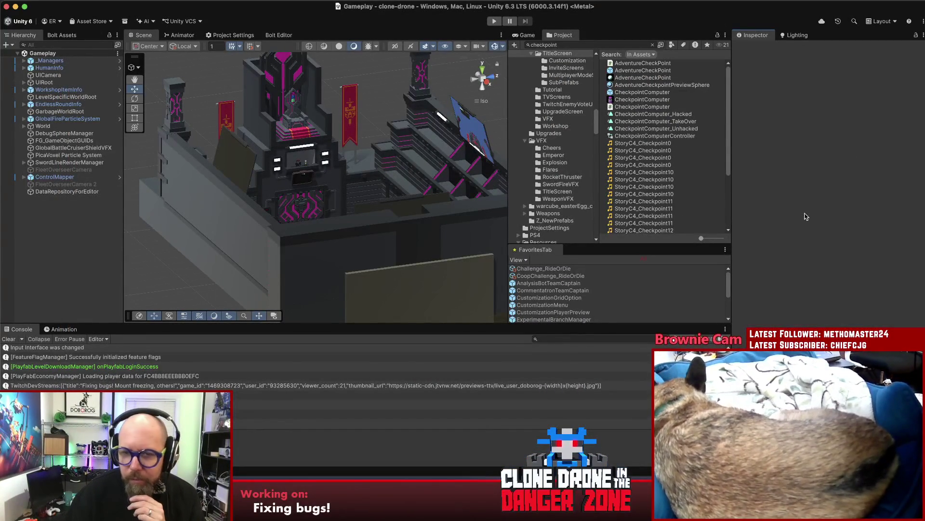
Delete the checkpoint description from the bug notes in Sublime Text
left_click(458, 488)
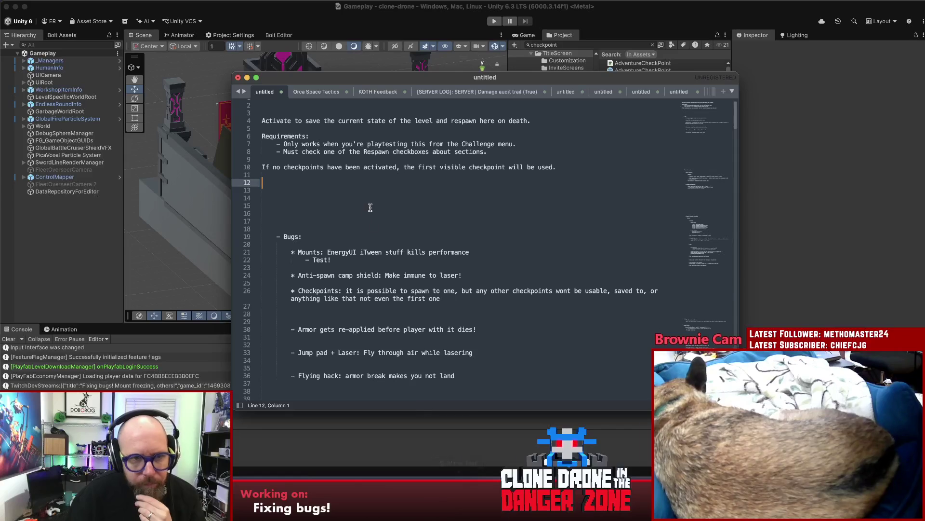
left_click_drag(320, 187, 226, 109)
key("BackSpace")
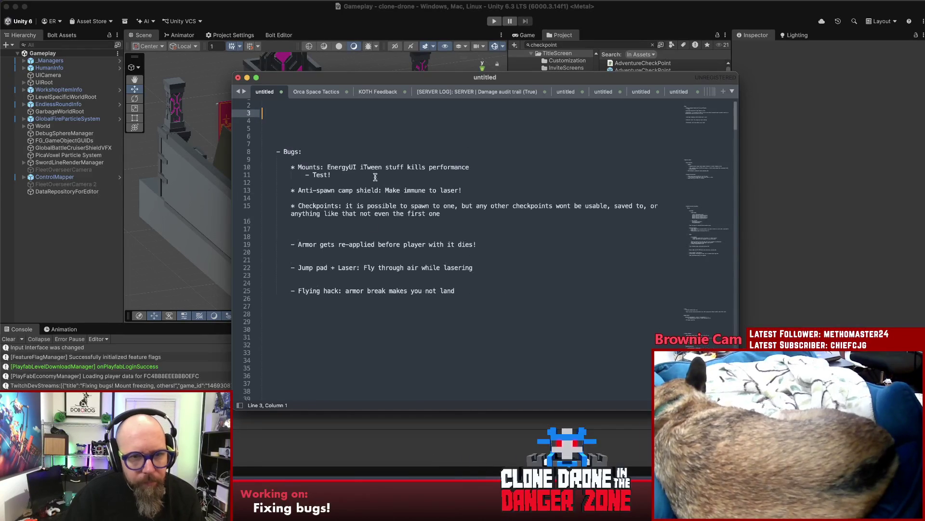
key("Delete")
left_click_drag(357, 168, 288, 159)
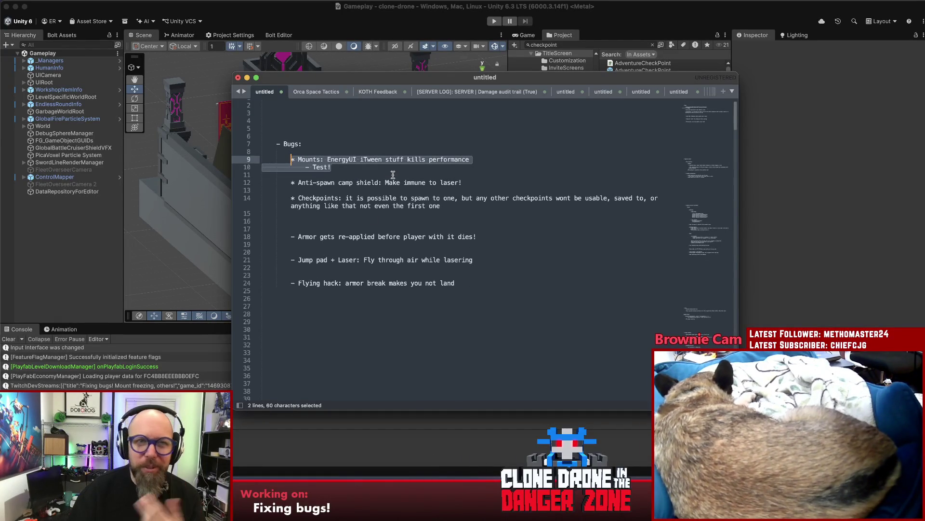
left_click(361, 164)
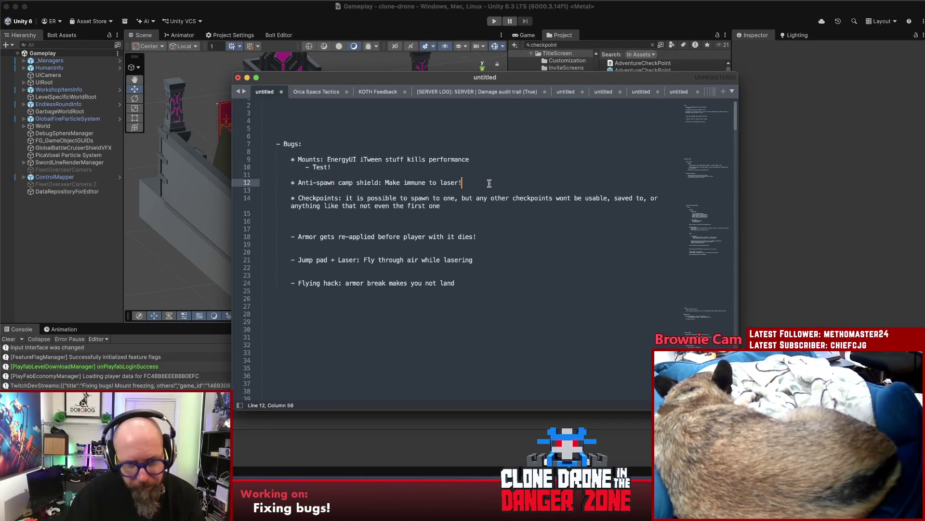
Add blank lines after the anti-spawn shield item and delete the Checkpoints bug entry
left_click(482, 181)
key("Return")
key("Return")
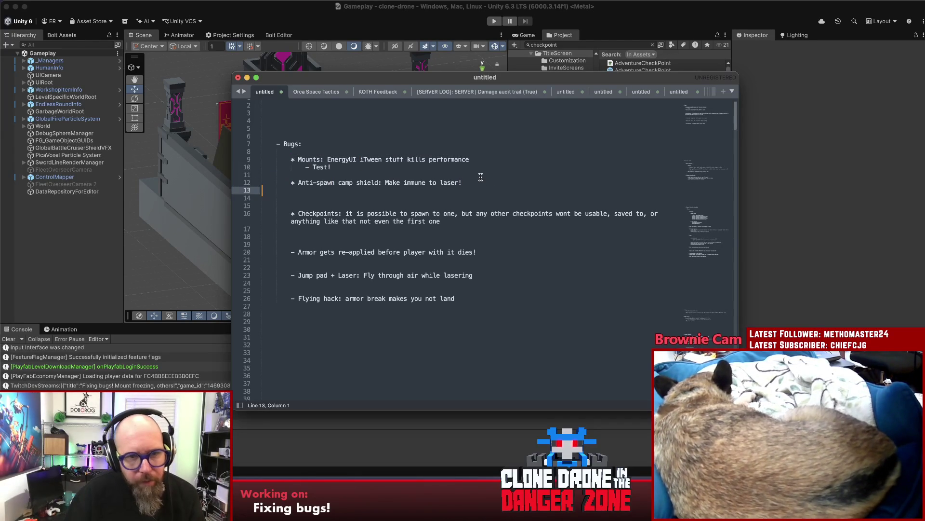
key("shift+Down")
key("shift+Down")
key("shift+Down")
key("shift+End")
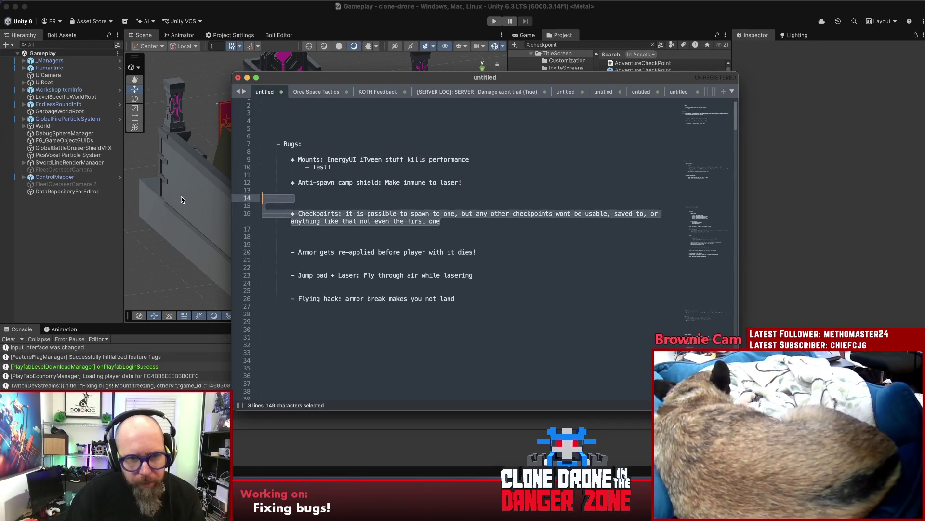
key("BackSpace")
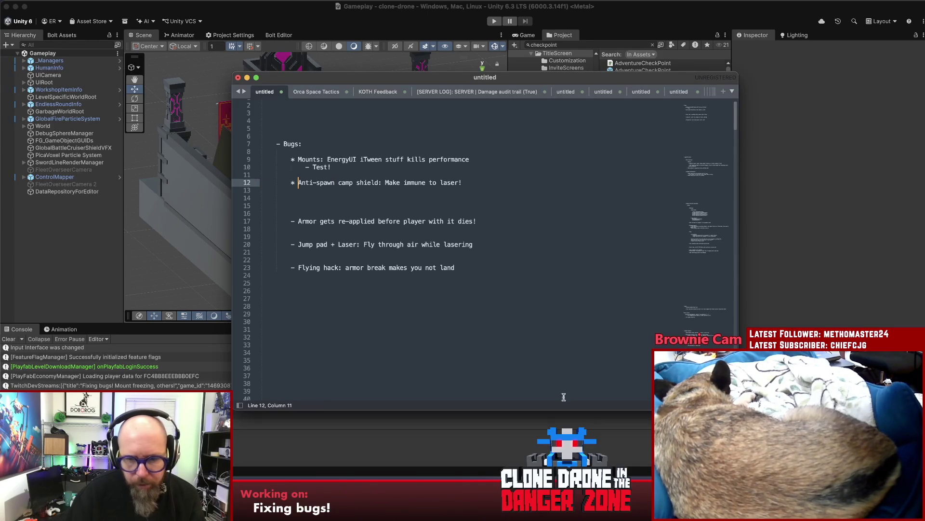
key("super+Tab")
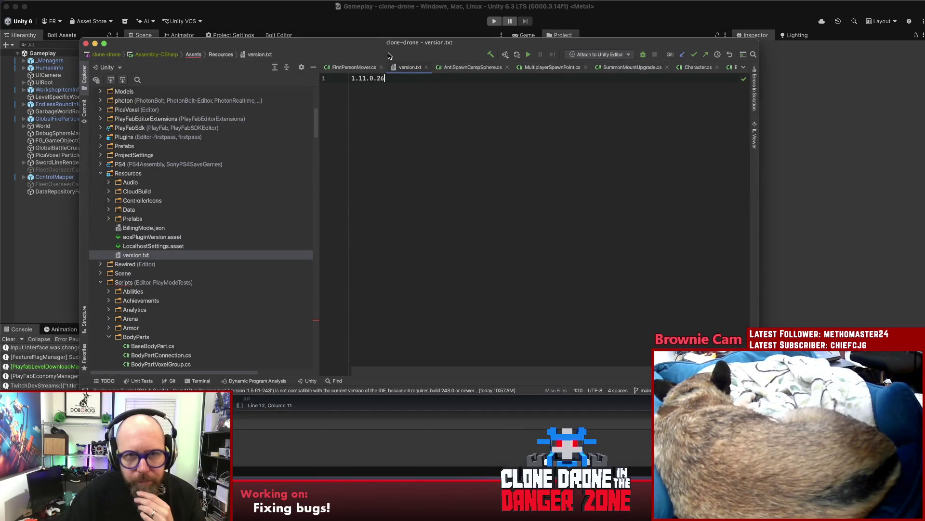
In FirstPersonMover.cs, remove the multiplayer construction condition from IsImmuneToDamage
key("ctrl+Tab")
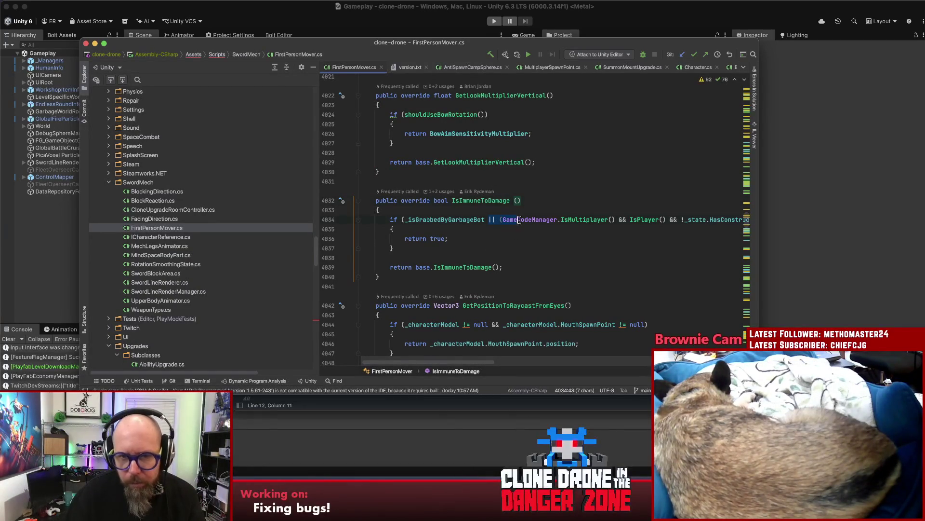
left_click_drag(738, 218, 787, 220)
key("BackSpace")
left_click(420, 238)
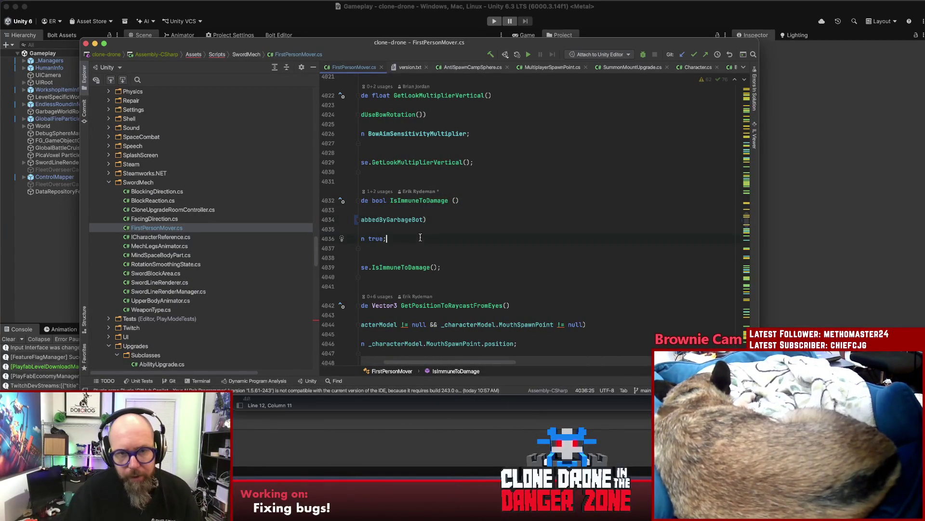
left_click(462, 246)
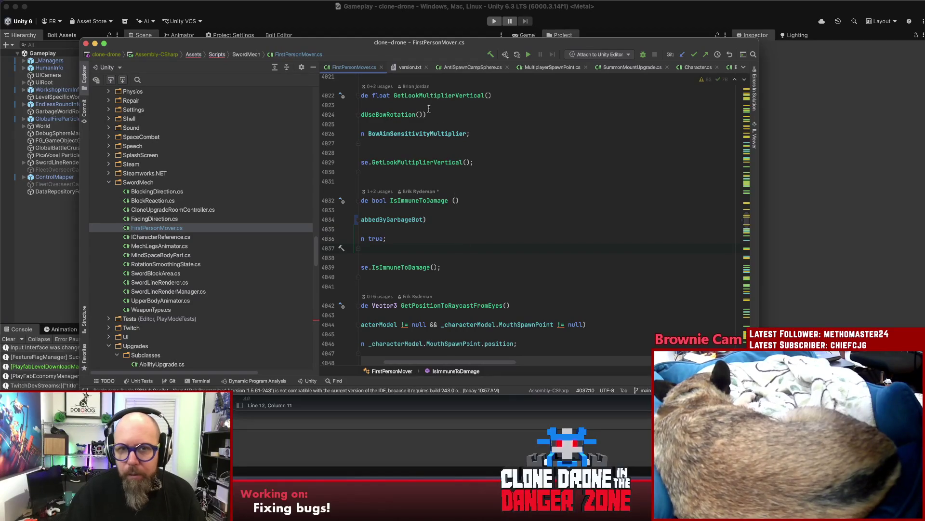
Review AntiSpawnCampSphere.cs and its Awake method, then open MultiplayerSpawnPoint.cs
left_click(462, 68)
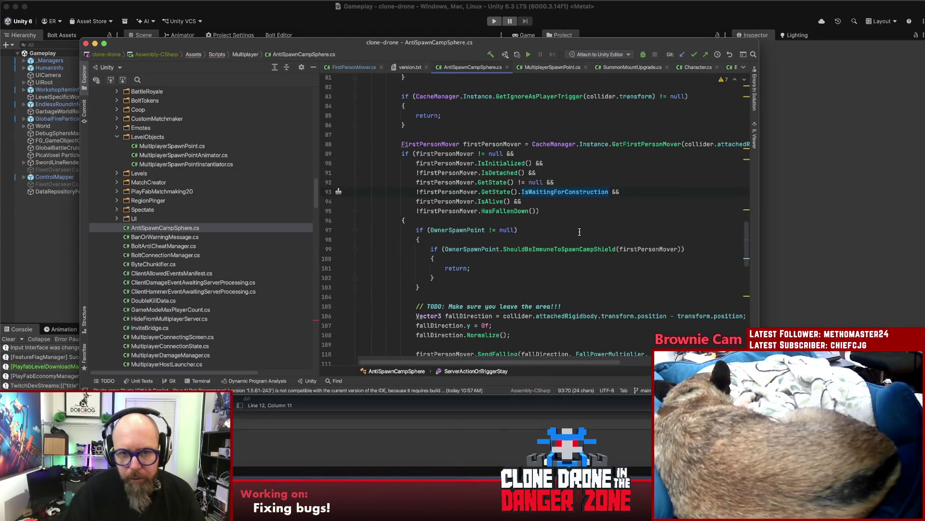
scroll(611, 214, "up", 15)
scroll(613, 211, "up", 3)
scroll(613, 211, "down", 10)
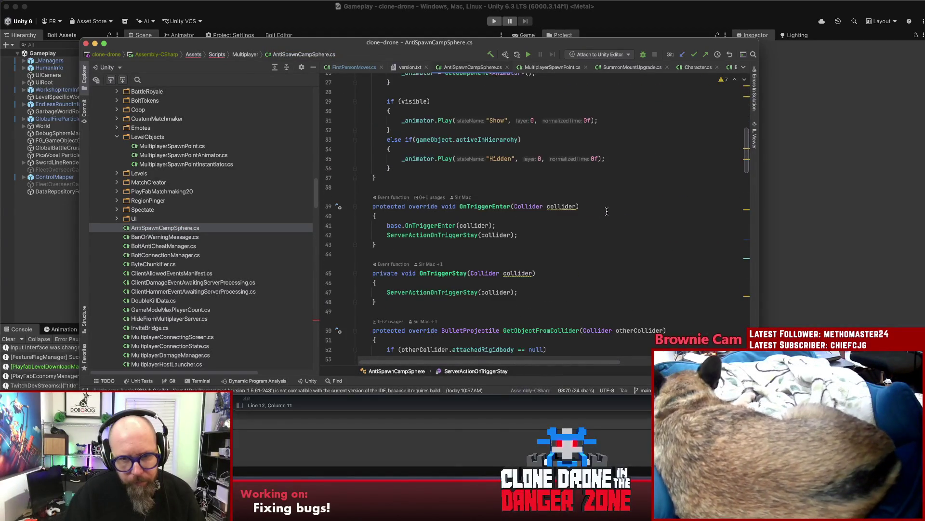
scroll(602, 211, "down", 8)
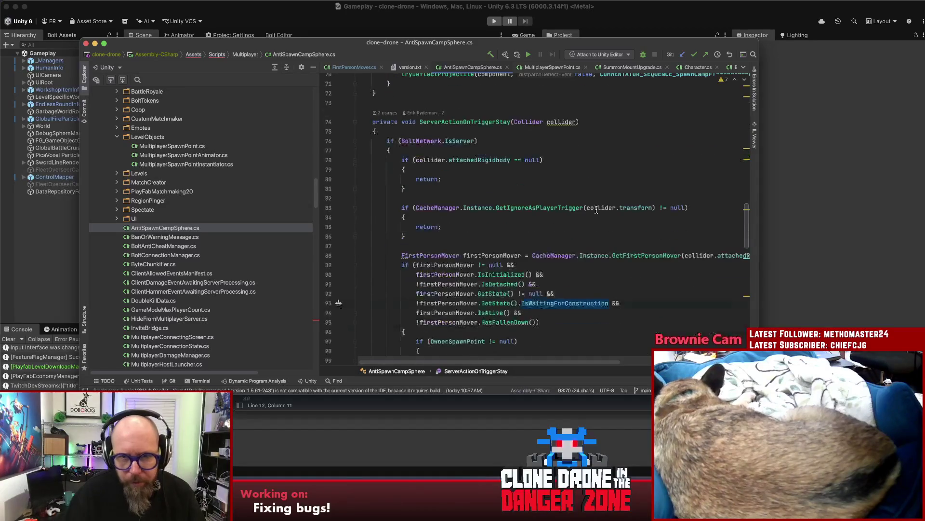
scroll(595, 210, "down", 12)
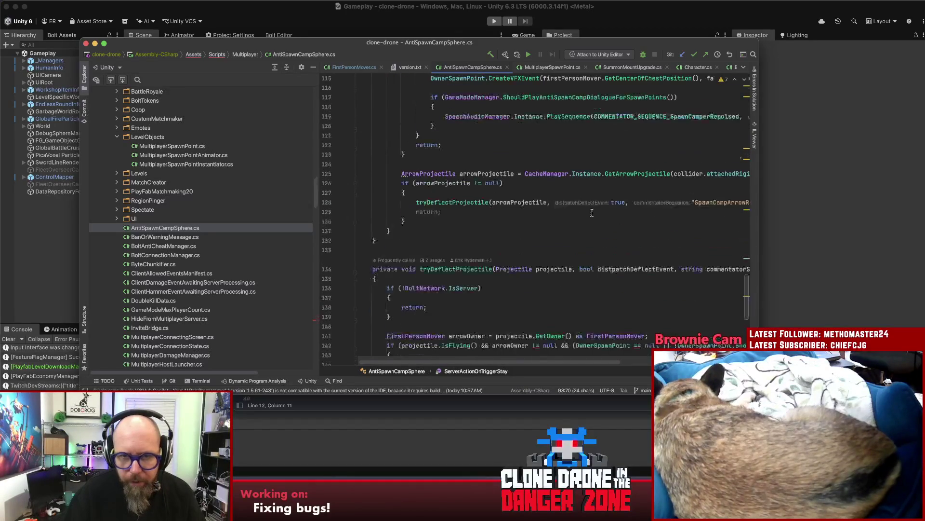
scroll(593, 212, "down", 6)
scroll(594, 211, "up", 20)
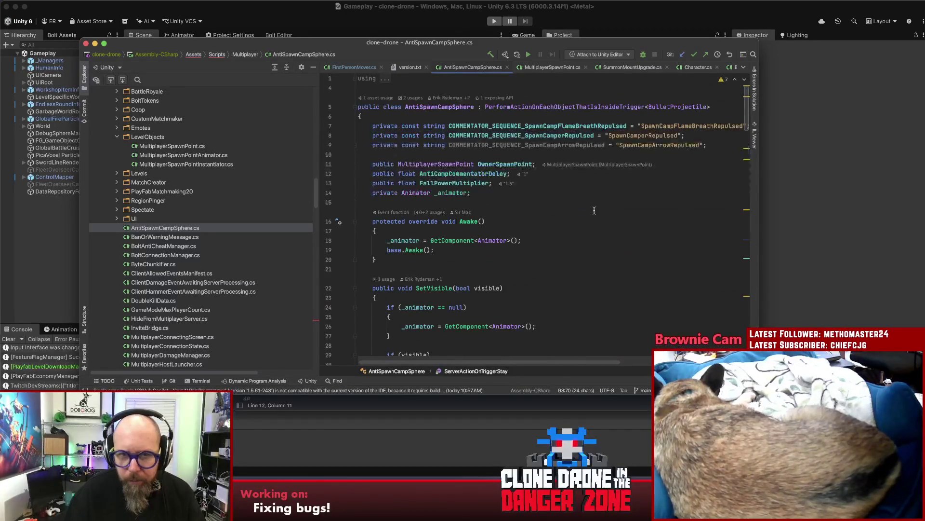
scroll(593, 210, "down", 9)
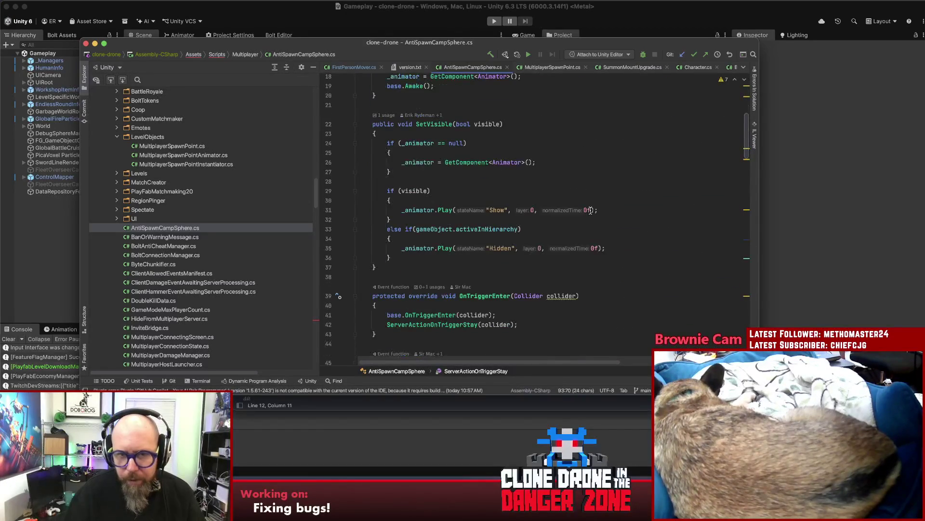
scroll(592, 217, "up", 6)
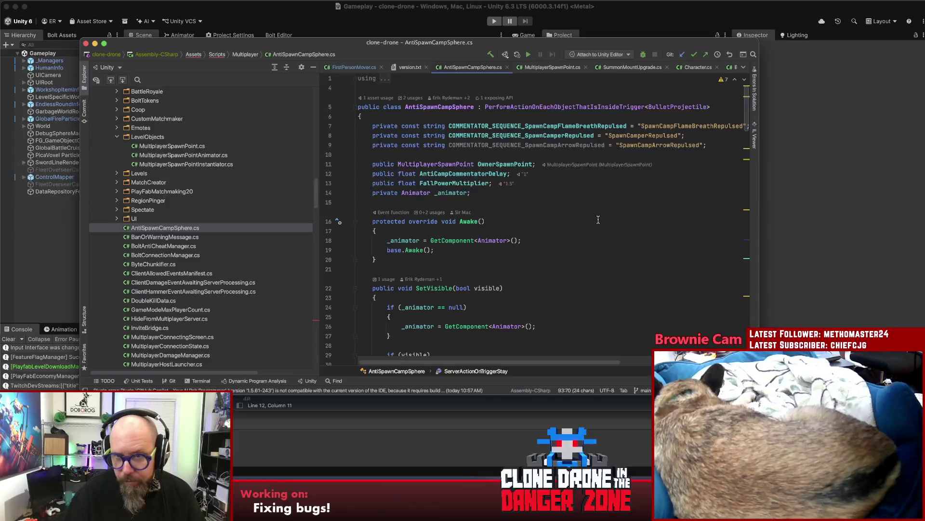
left_click(584, 215)
scroll(533, 68, "up", 2)
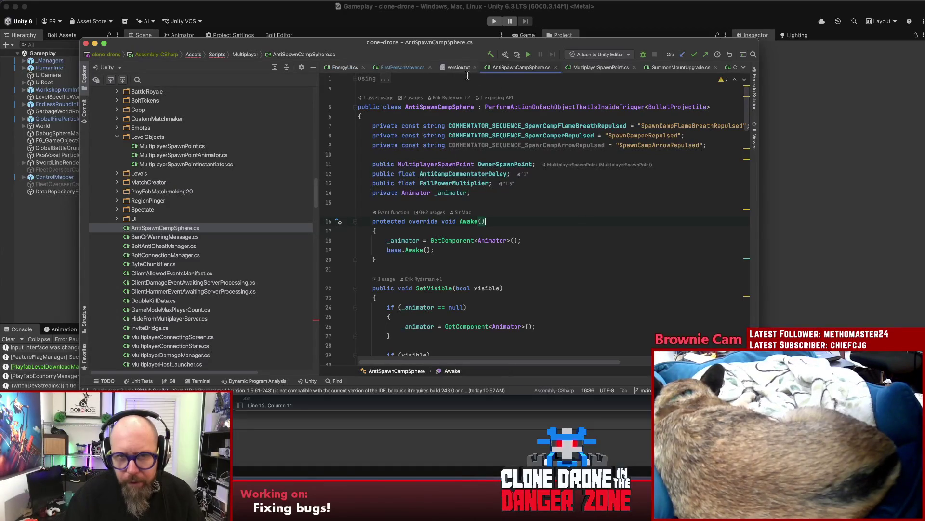
left_click(602, 67)
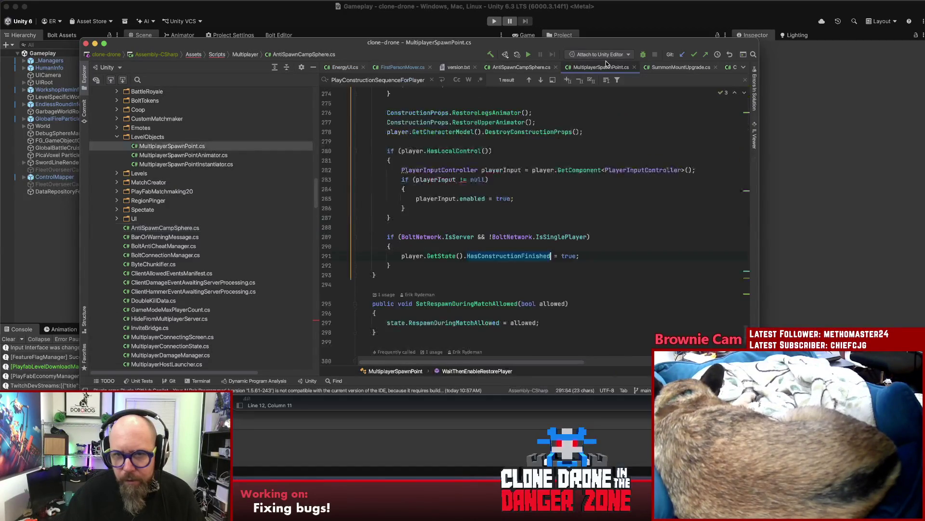
Select the AntiSpawnSphere field in MultiplayerSpawnPoint.cs and search the file for it
left_click(517, 256)
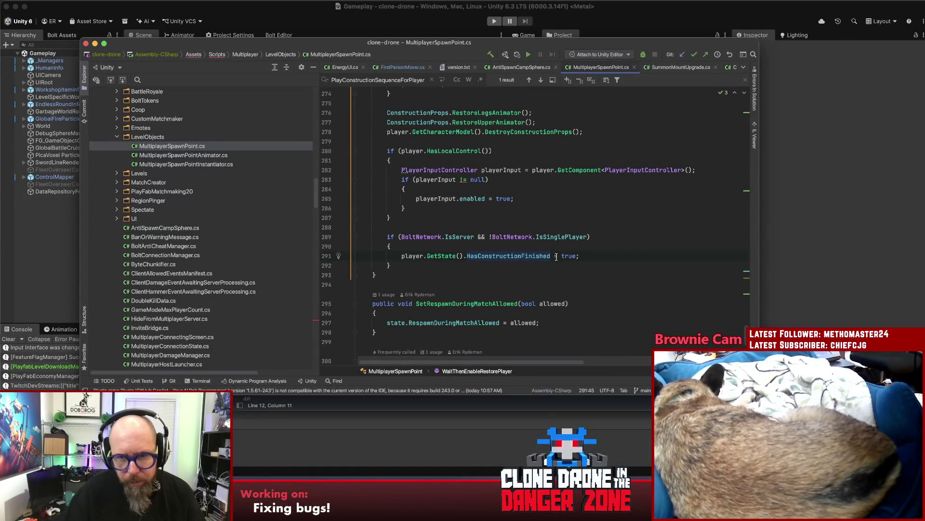
scroll(611, 254, "up", 2)
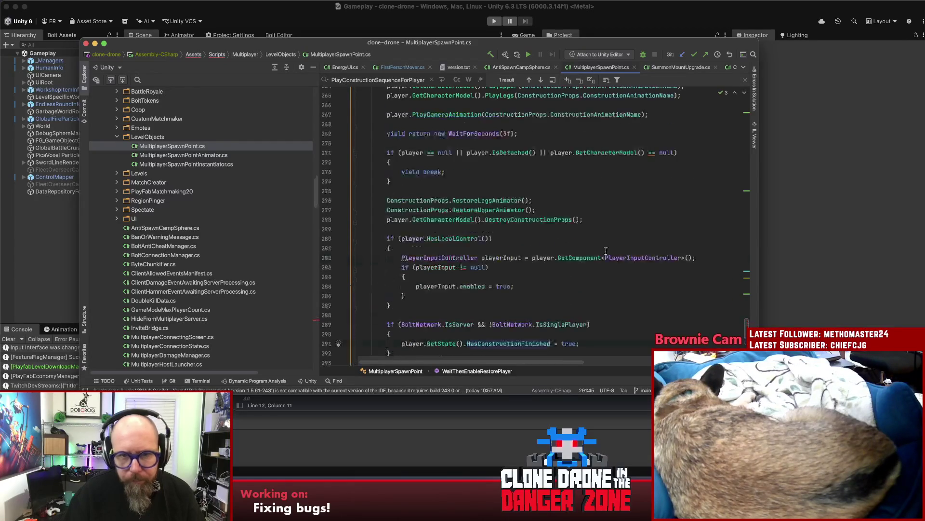
scroll(607, 252, "down", 6)
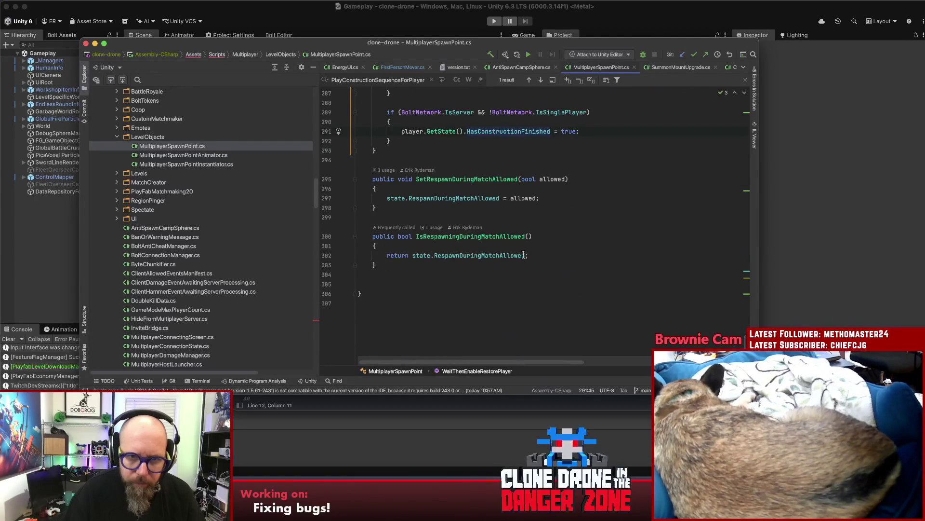
scroll(524, 255, "up", 20)
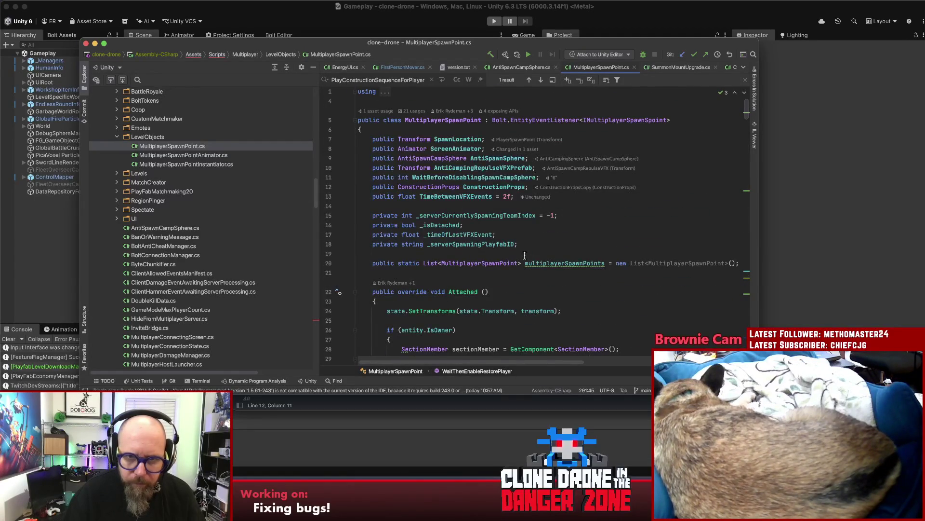
scroll(524, 255, "down", 3)
scroll(524, 253, "up", 4)
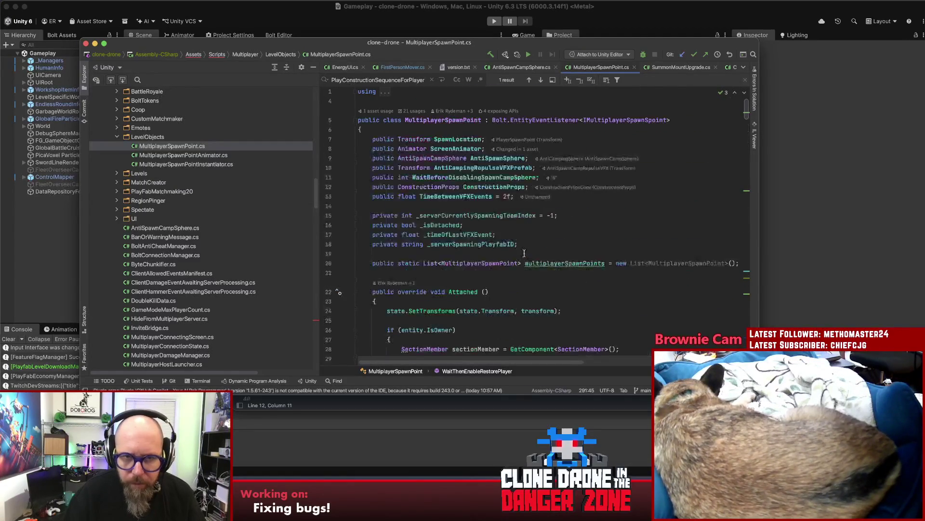
double_click(496, 158)
key("super+f")
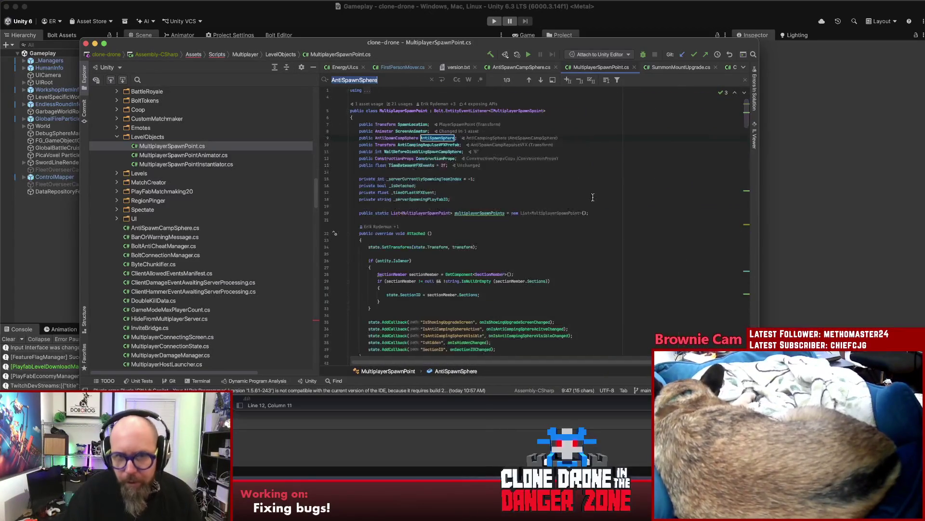
scroll(592, 196, "up", 2)
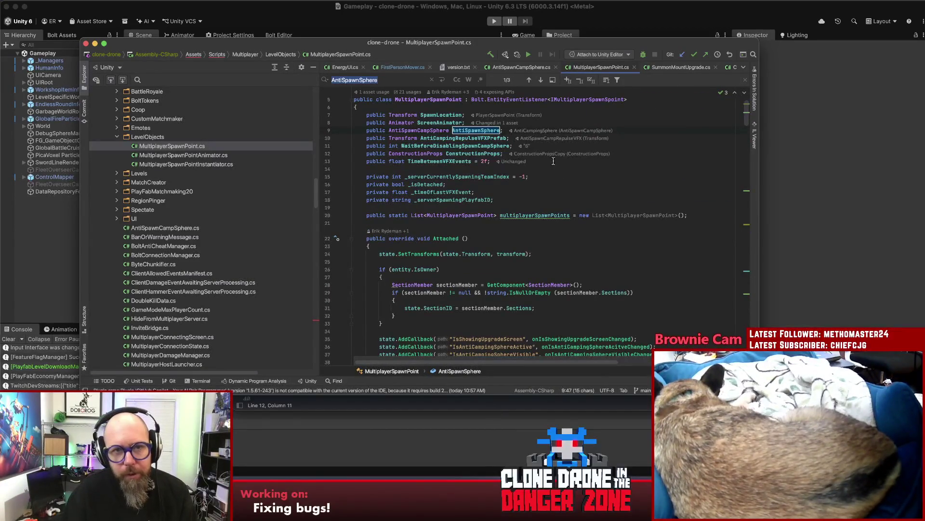
key("Return")
key("Return")
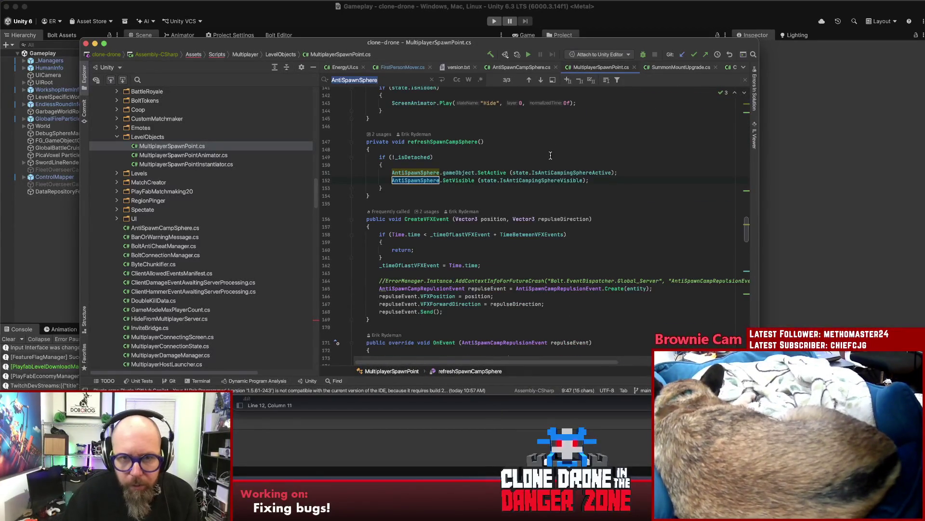
Step back and forth through the AntiSpawnSphere matches around the SetActive line
left_click(563, 172)
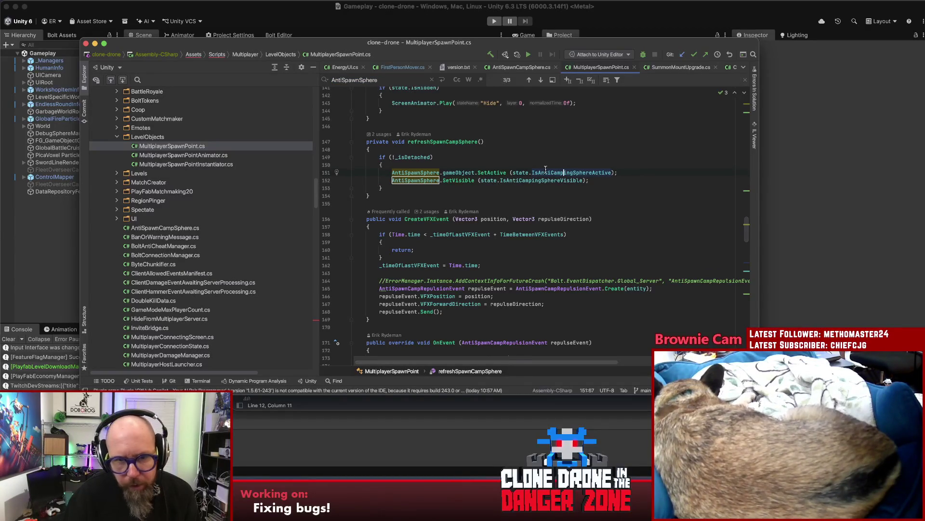
left_click(396, 77)
key("shift+Return")
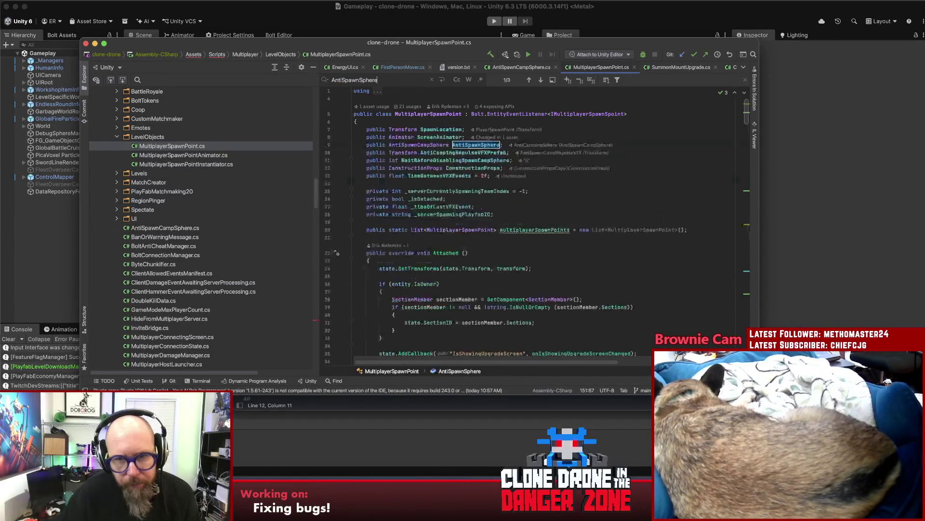
key("Return")
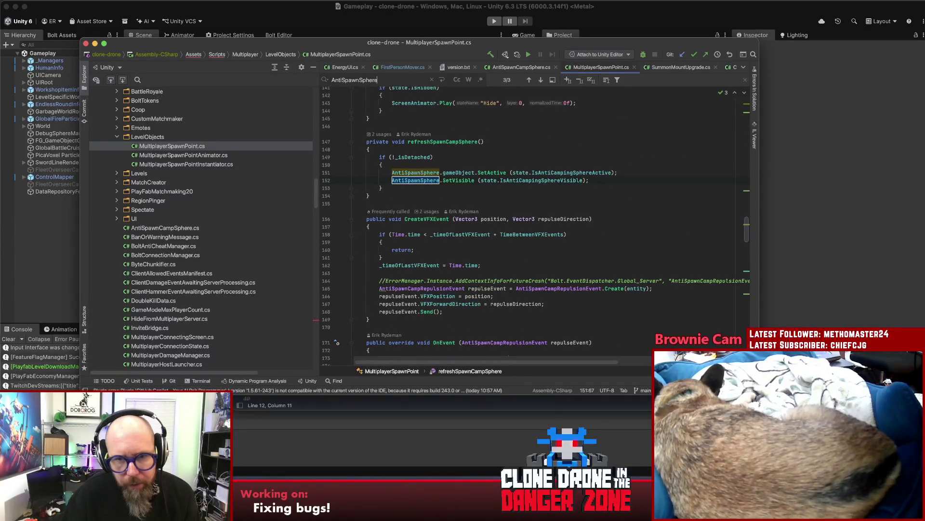
key("Return")
key("Return")
key("Return")
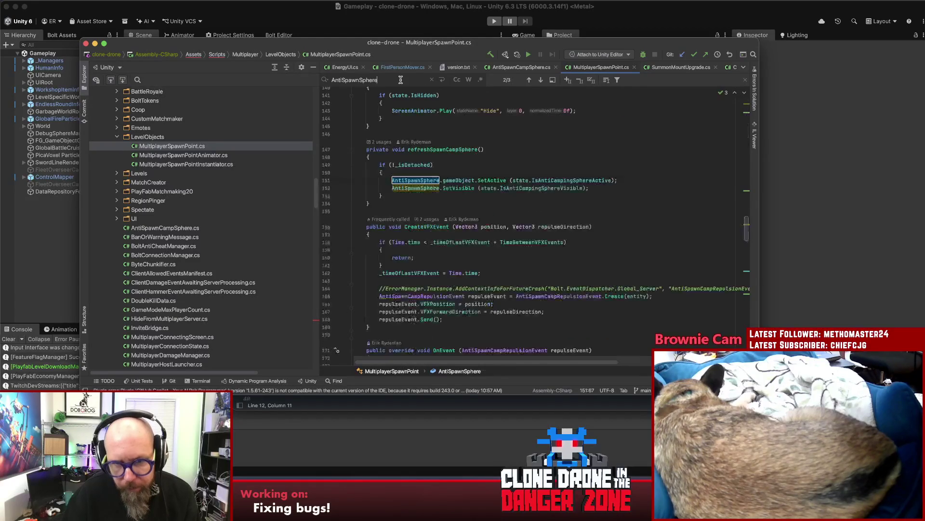
Scroll down past the OnEvent handler toward PlayConstructionSequenceForPlayer
left_click(686, 178)
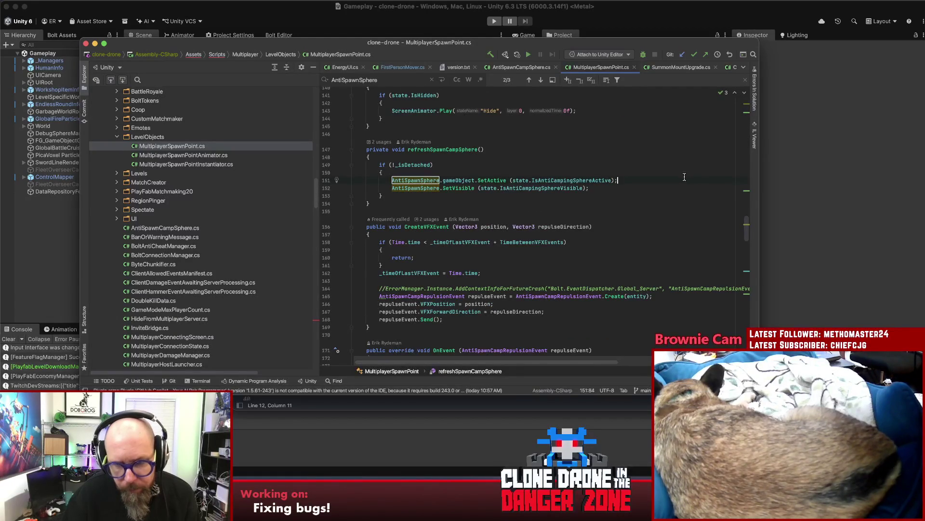
scroll(684, 176, "down", 6)
left_click(610, 192)
scroll(606, 189, "down", 7)
scroll(599, 186, "down", 10)
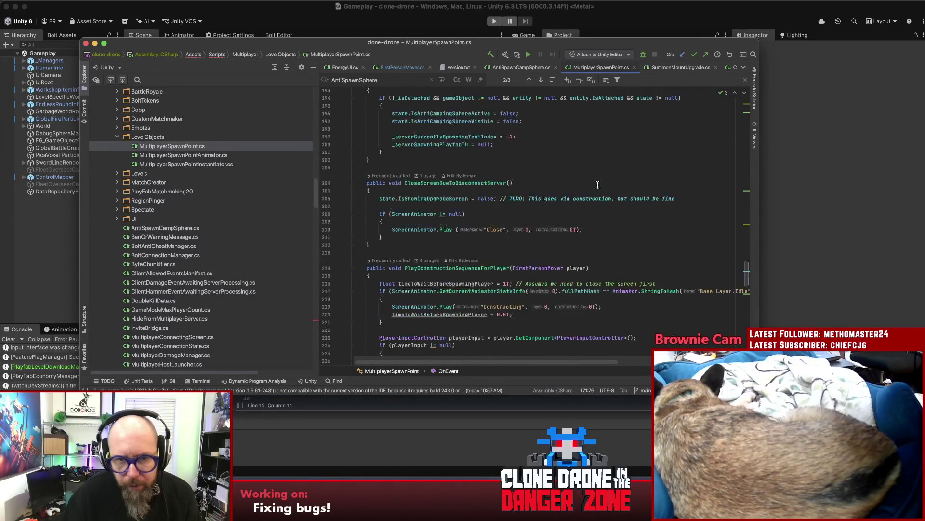
left_click(468, 127)
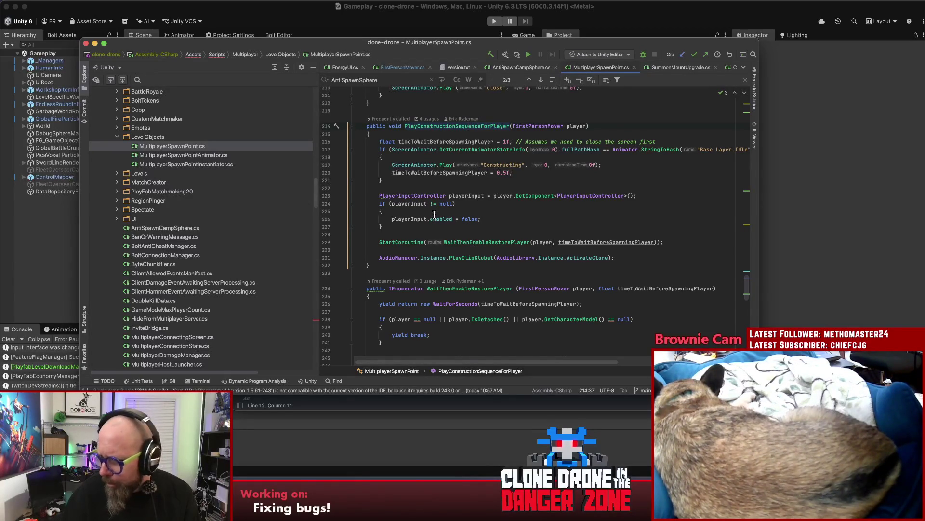
left_click(473, 204)
key("Down")
key("Down")
key("Down")
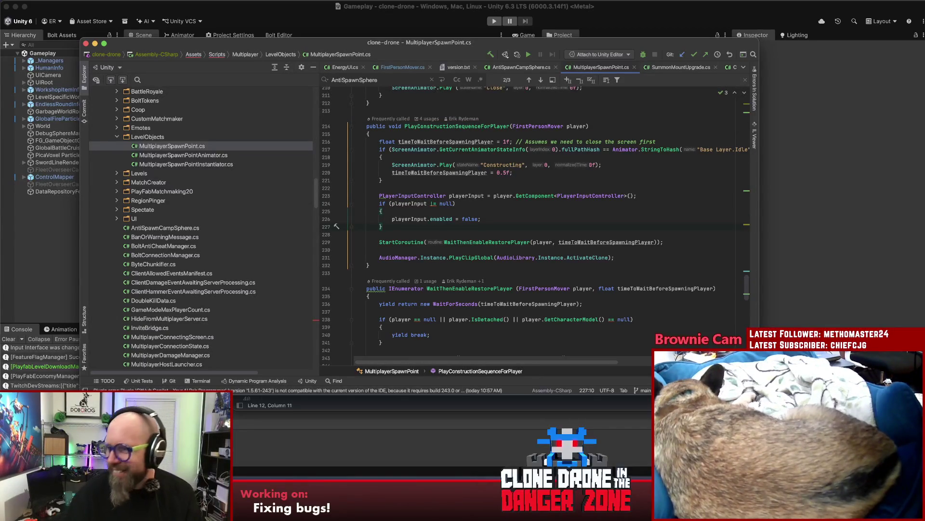
left_click(497, 218)
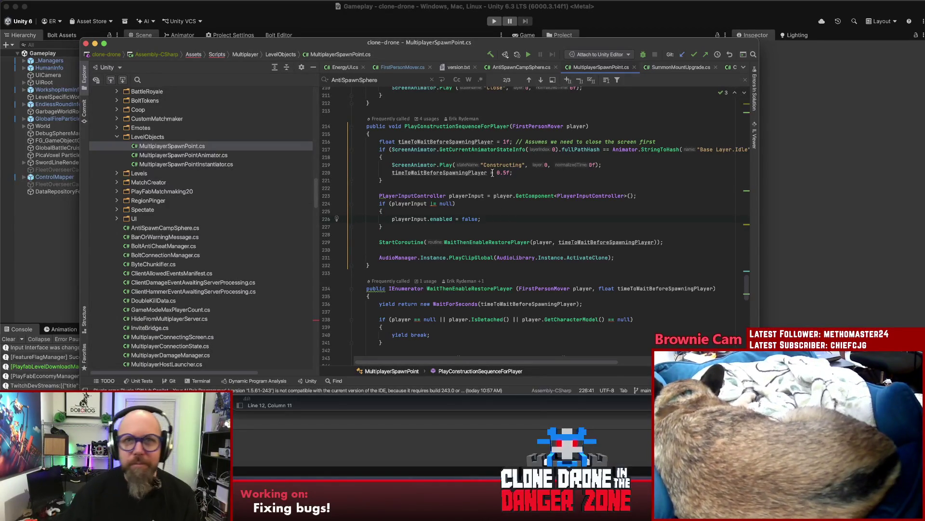
scroll(484, 202, "down", 5)
left_click(484, 203)
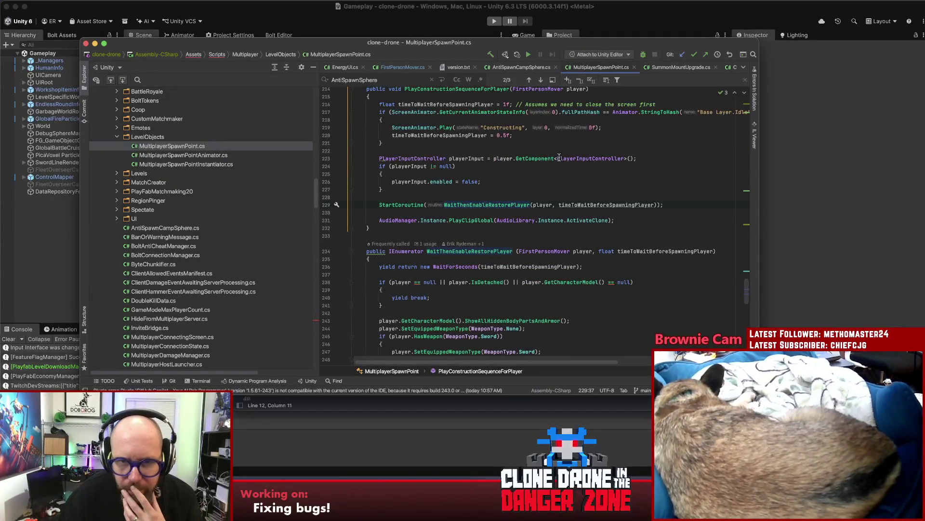
scroll(557, 185, "down", 7)
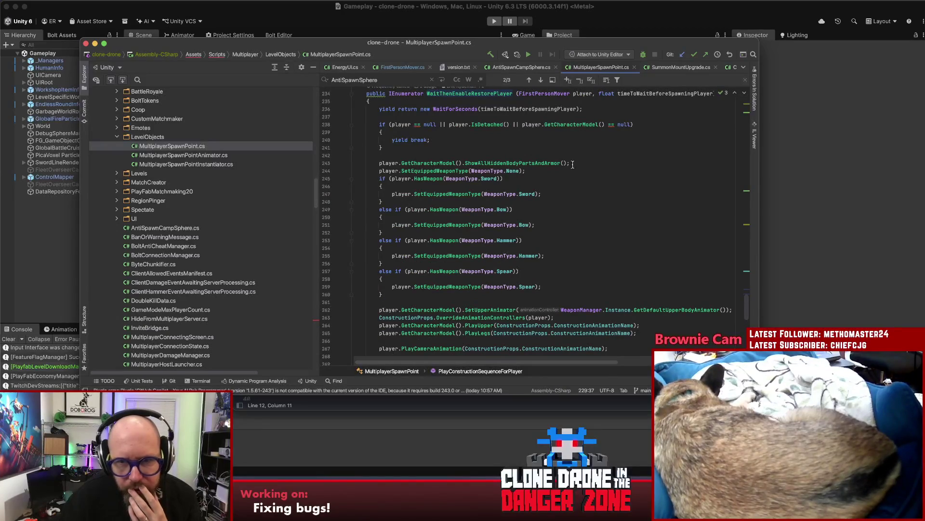
scroll(642, 184, "down", 2)
left_click(642, 185)
scroll(642, 186, "down", 3)
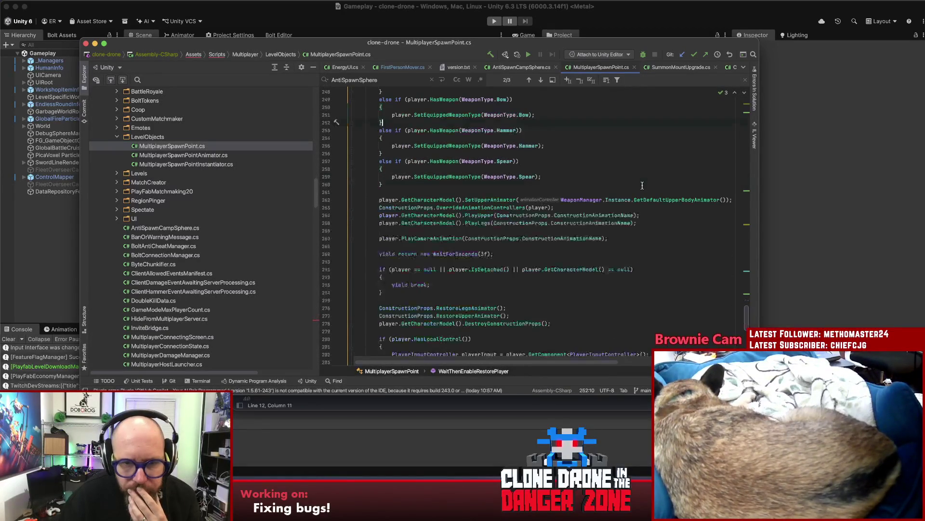
scroll(642, 186, "down", 2)
scroll(653, 144, "down", 1)
scroll(653, 145, "down", 3)
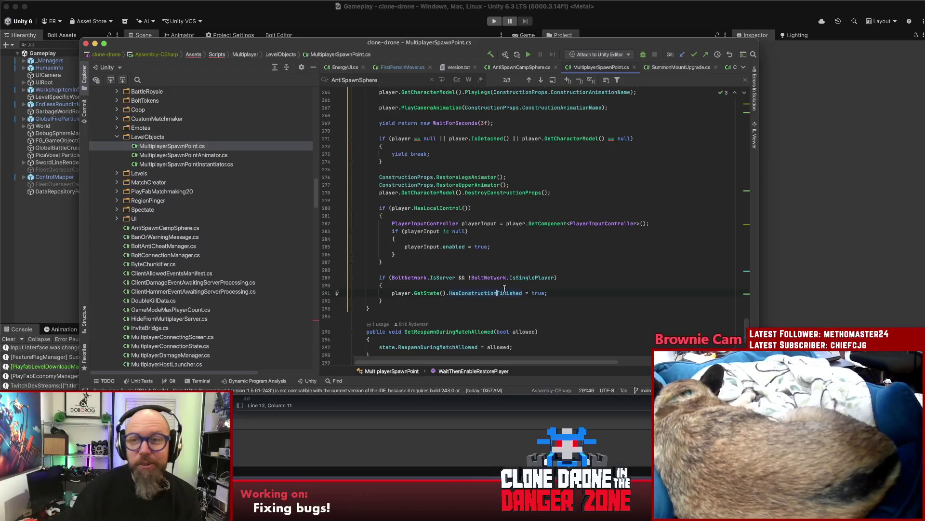
left_click(616, 293)
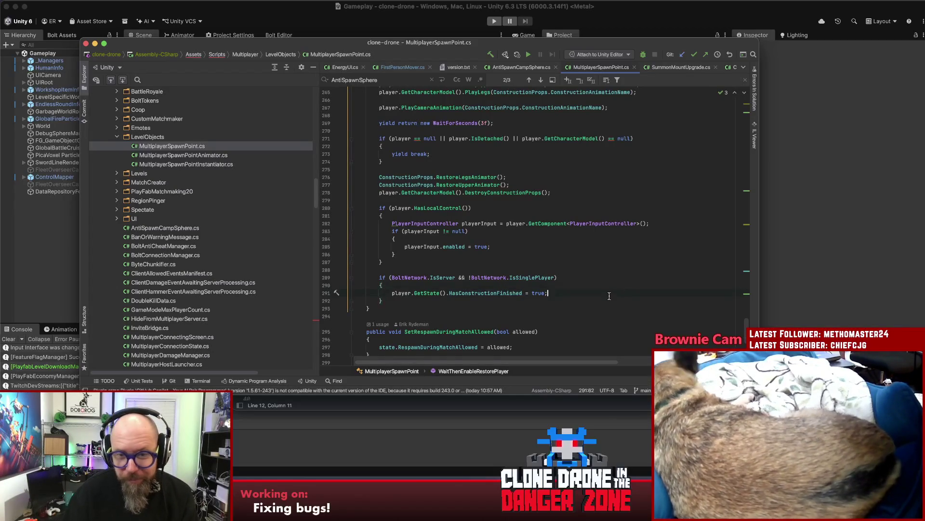
scroll(609, 295, "up", 5)
scroll(609, 295, "up", 6)
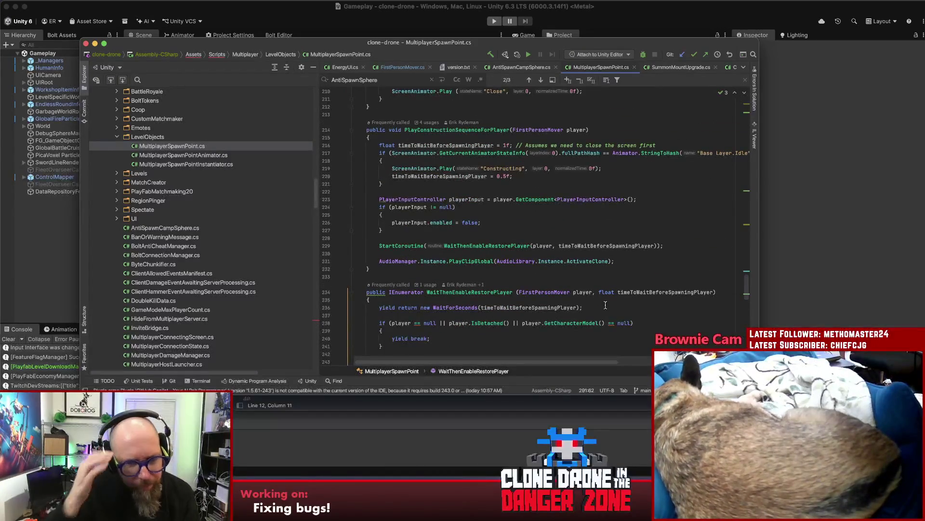
left_click(478, 247)
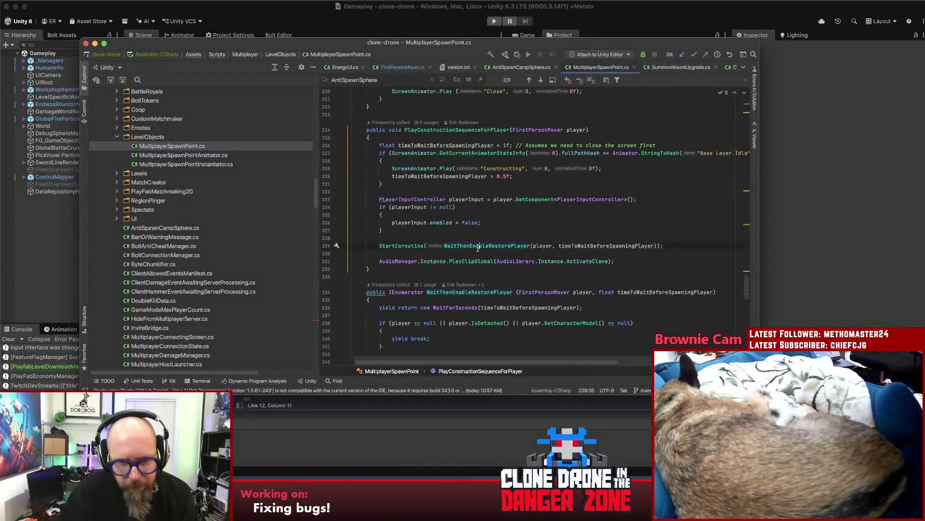
left_click(409, 222)
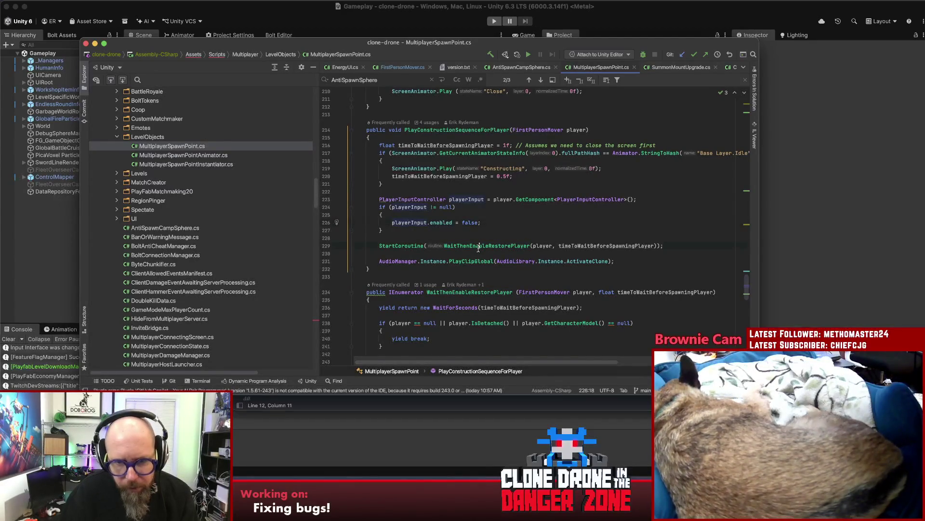
Insert a player.MakeImmuneToDamage() call after the input-disabling line
left_click(499, 226)
key("Down")
key("Down")
key("Return")
key("Return")
key("Up")
type("player.Mak")
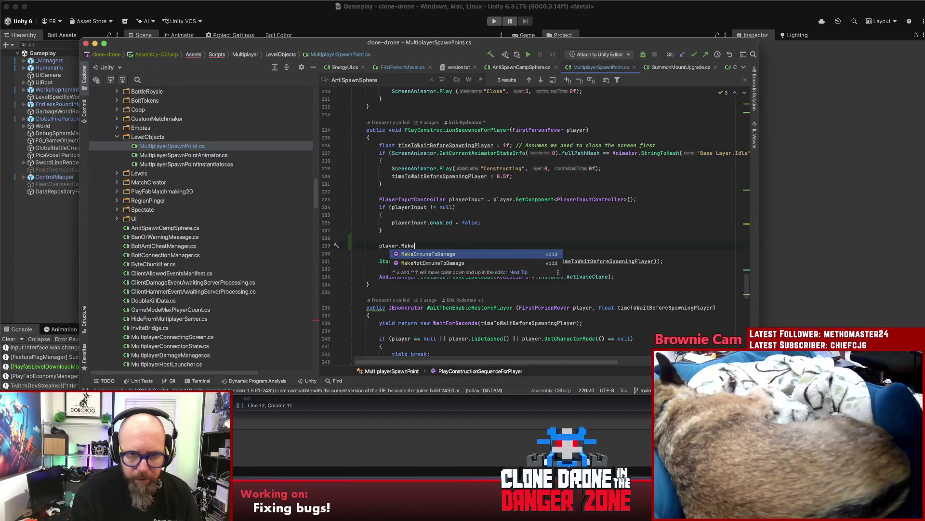
key("Return")
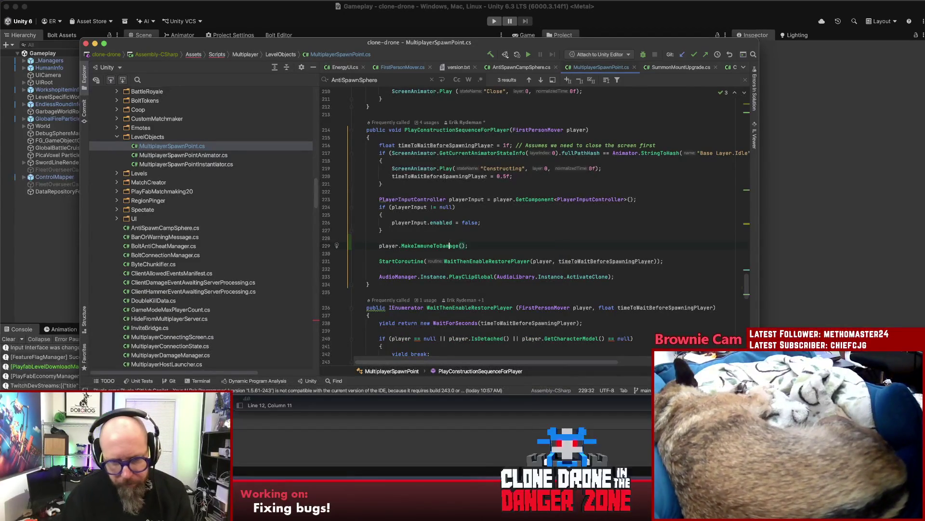
Inspect the MakeImmuneToDamage declaration and the restore coroutine call
left_click(450, 245, "super")
key("super+bracketleft")
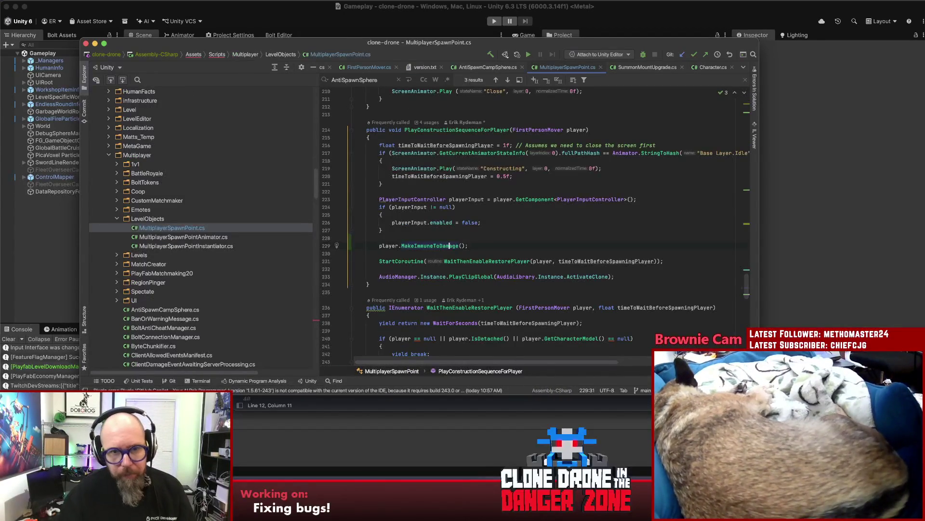
left_click(488, 261)
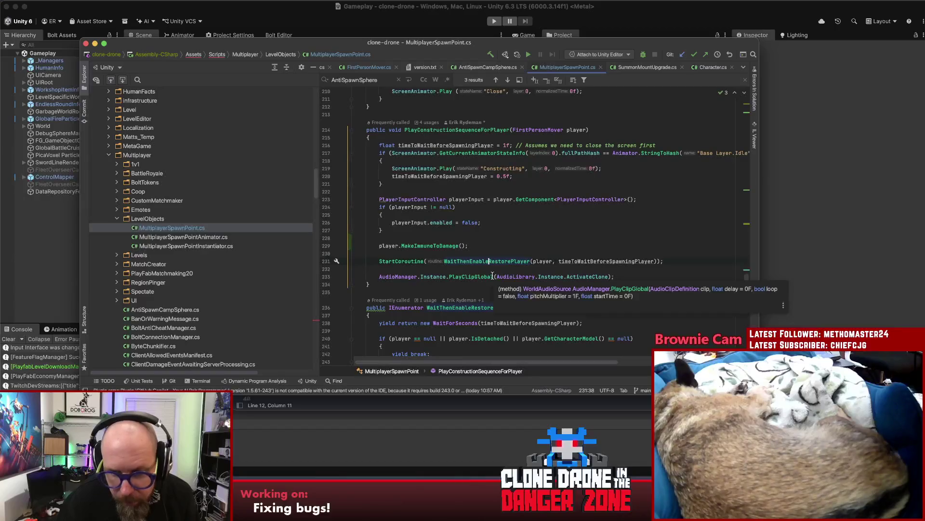
left_click_drag(464, 245, 377, 248)
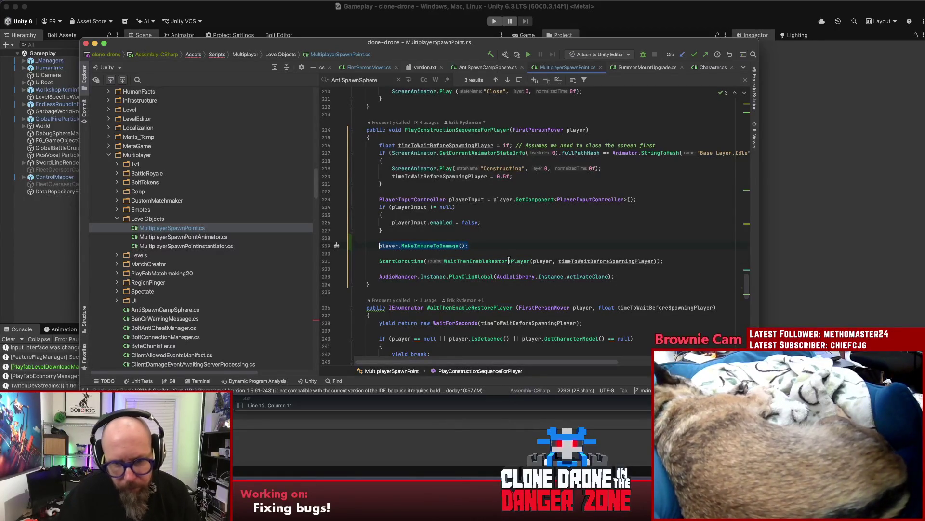
scroll(479, 264, "down", 5)
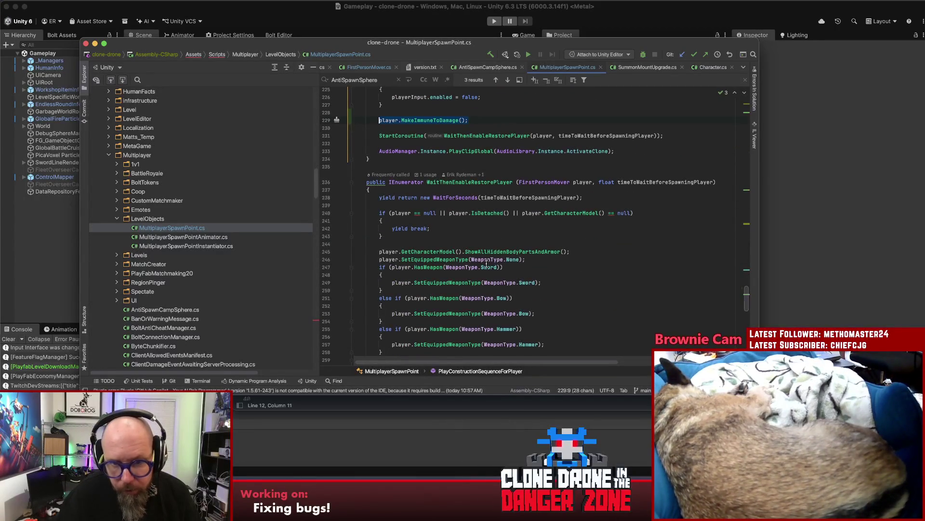
left_click(590, 288)
scroll(585, 285, "down", 10)
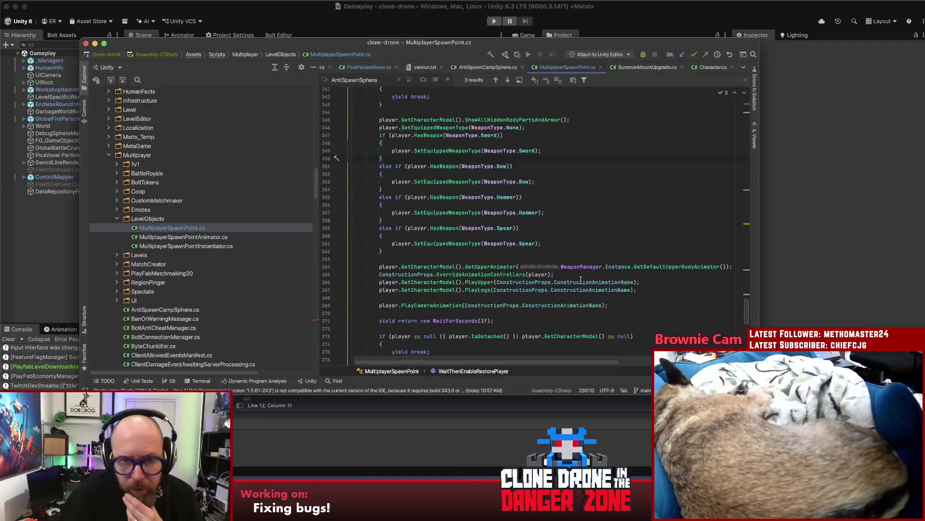
left_click(538, 196)
scroll(563, 212, "up", 5)
scroll(563, 212, "down", 8)
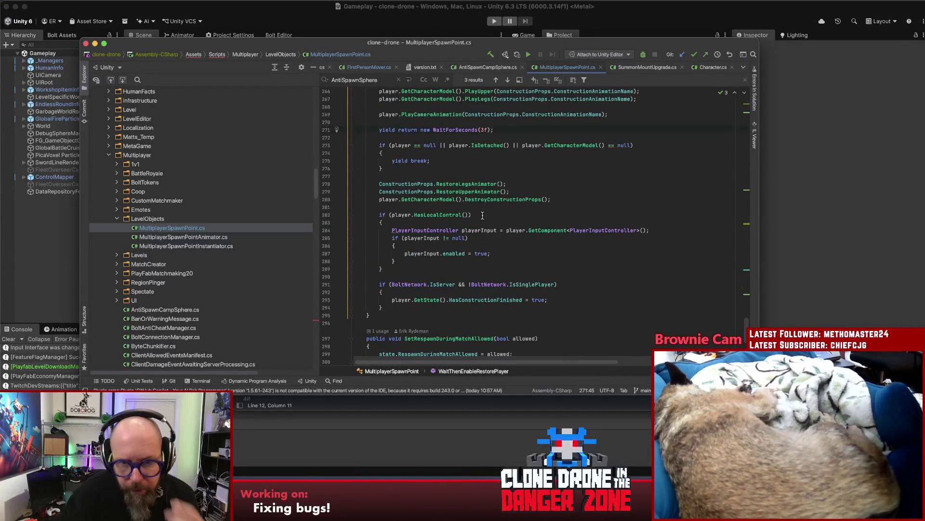
Add player.MakeNotImmuneToDamage(); at the end of WaitThenEnableRestorePlayer
left_click(506, 256)
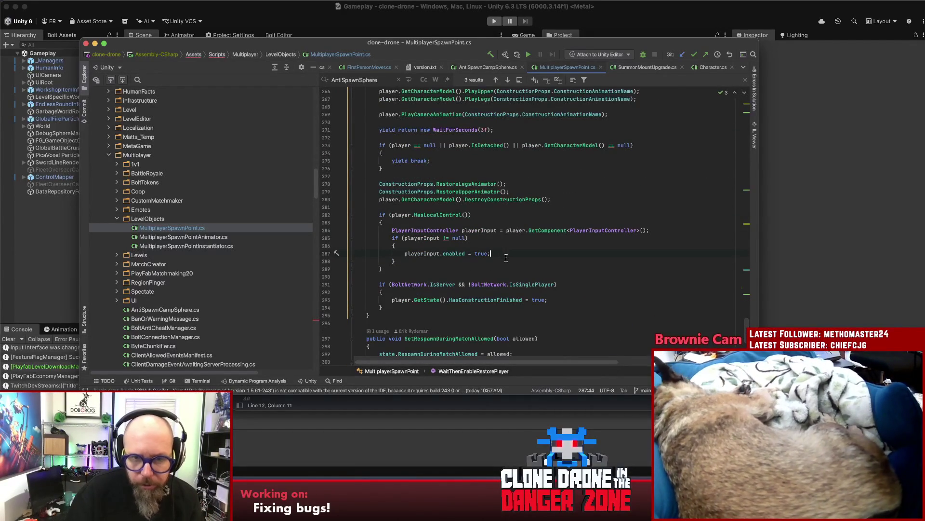
left_click(467, 311)
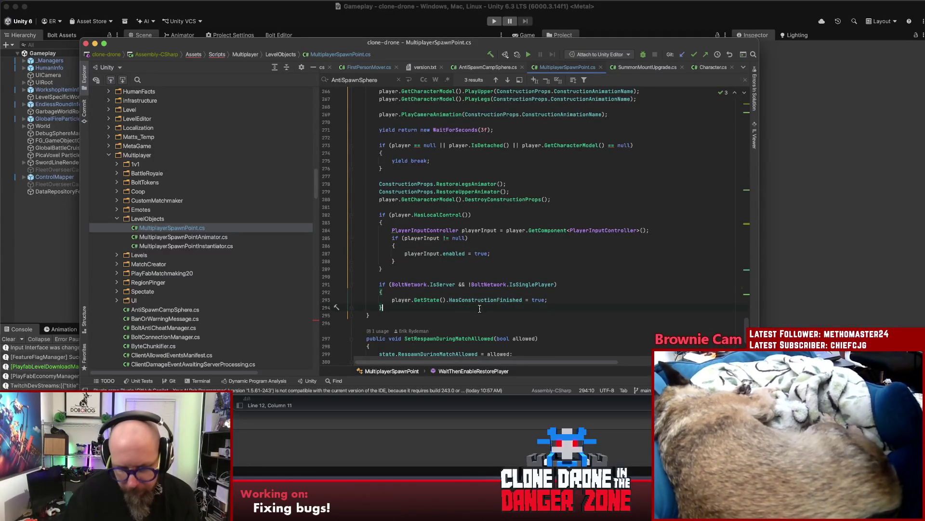
key("Return")
key("Return")
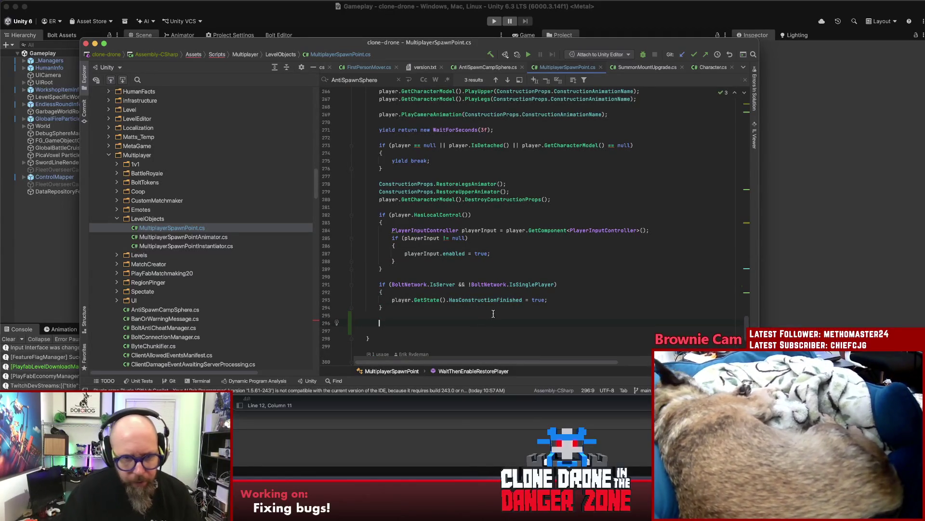
type("player.MakeImmuneToDamage();")
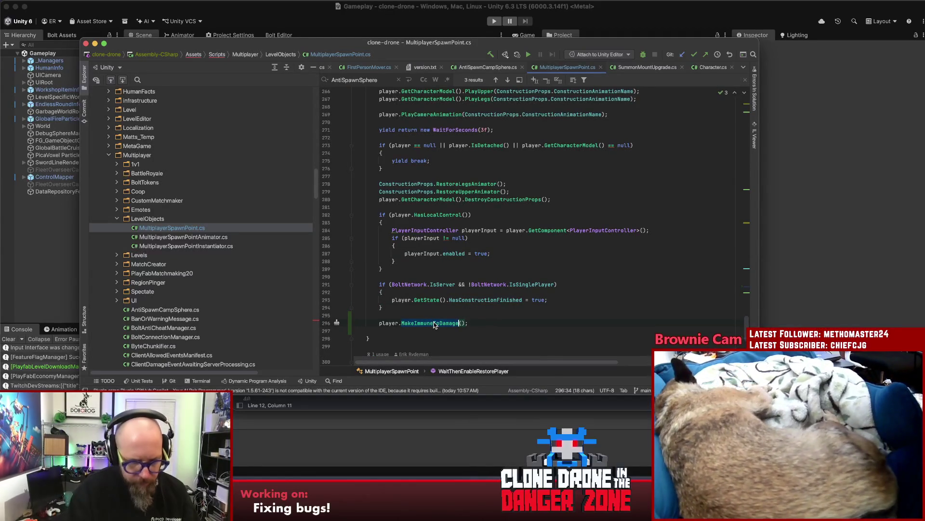
double_click(440, 324)
type("Make")
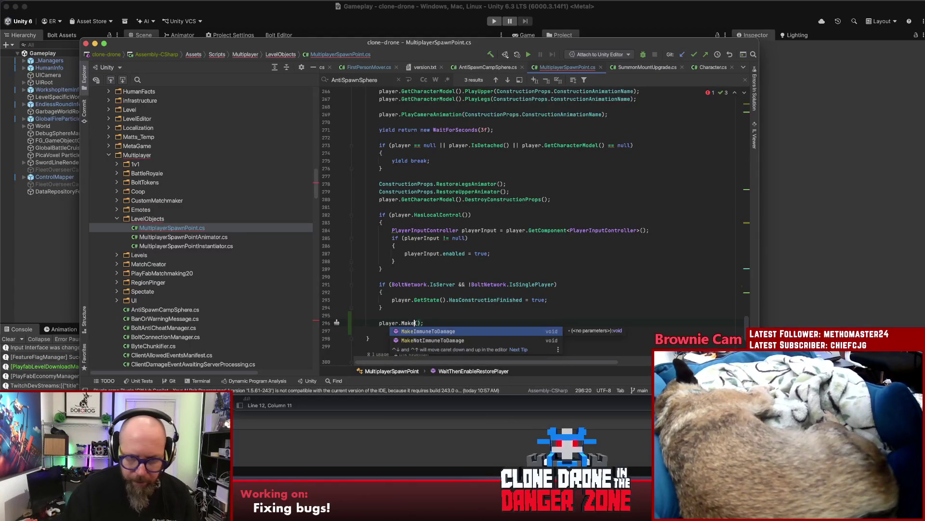
key("Down")
key("Return")
Insert 'yield return new WaitForSeconds(3f);' above the immunity removal
key("Home")
key("Return")
key("Return")
key("Up")
key("Up")
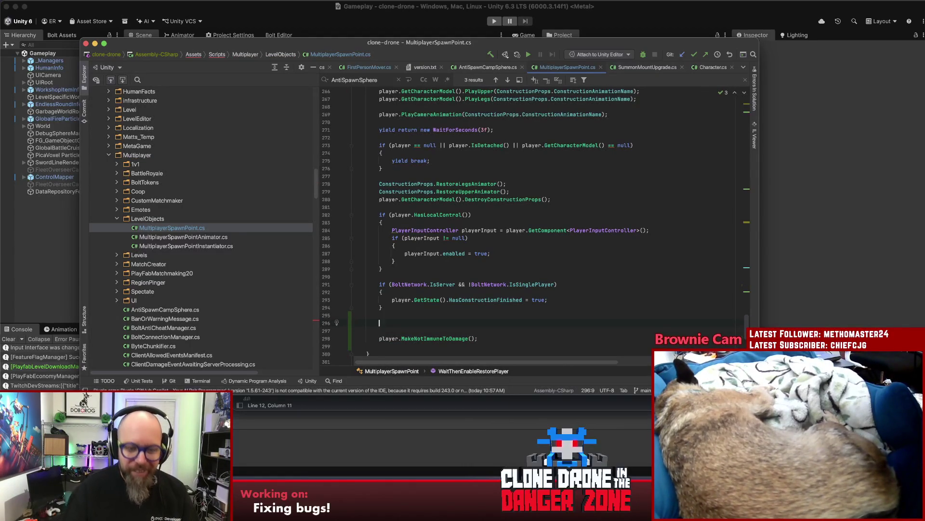
type("yield return ")
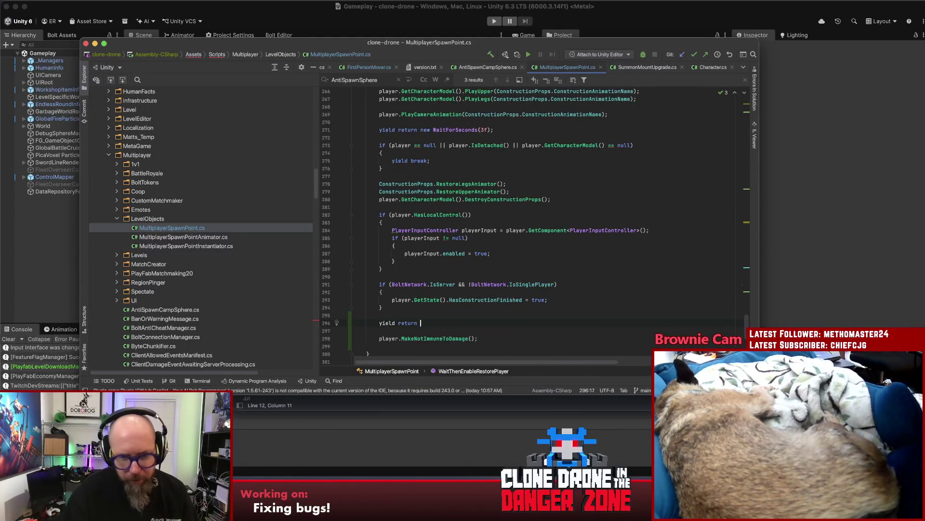
type("new Wa")
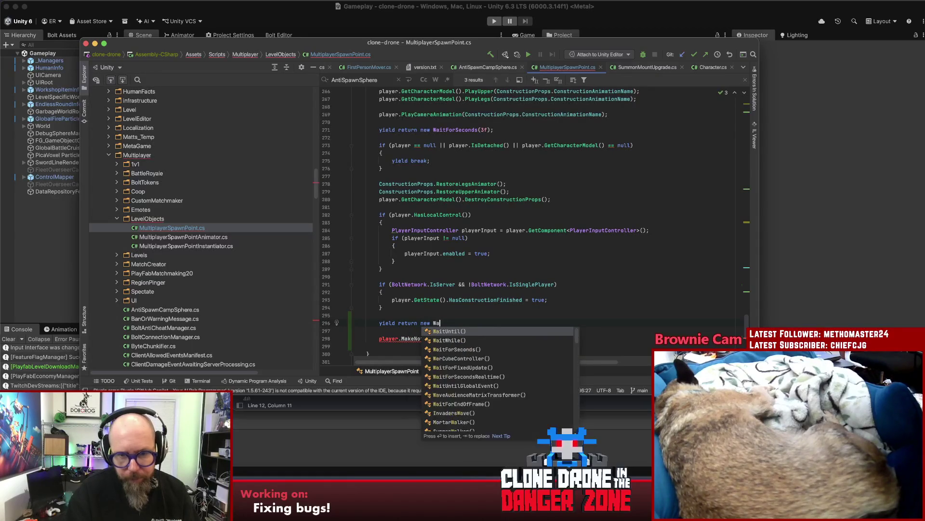
type("iu")
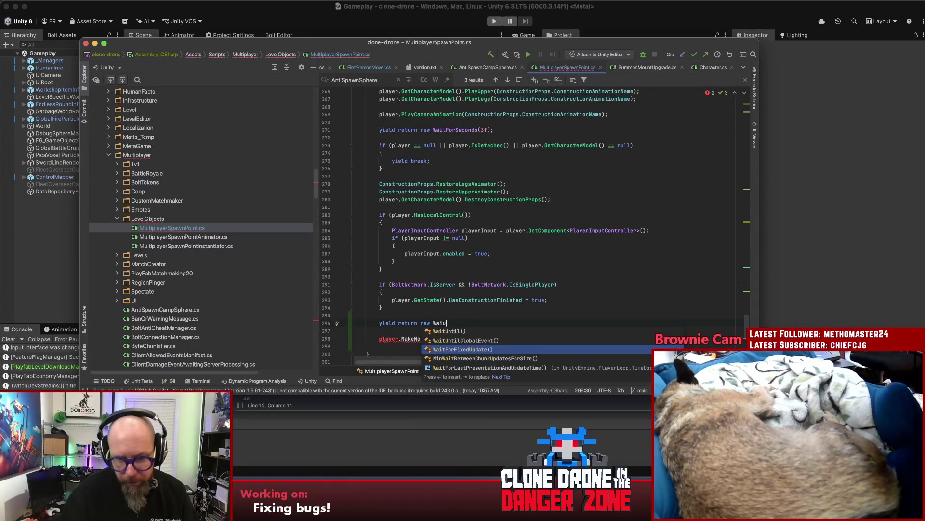
key("BackSpace")
type("t")
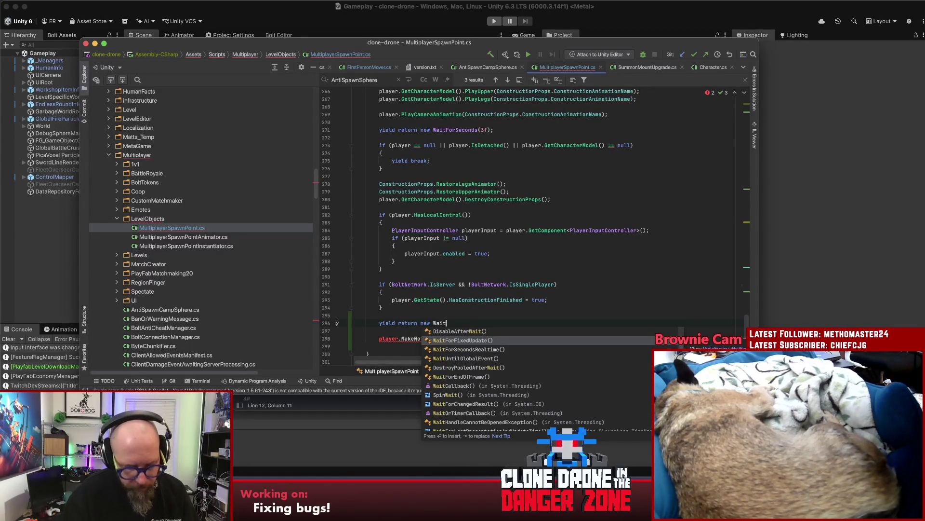
type("ForS")
key("Return")
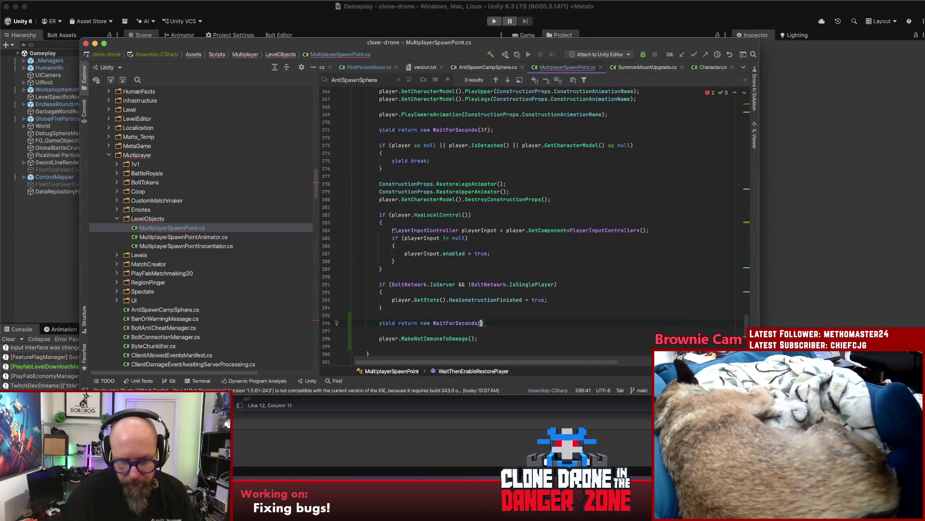
type(");")
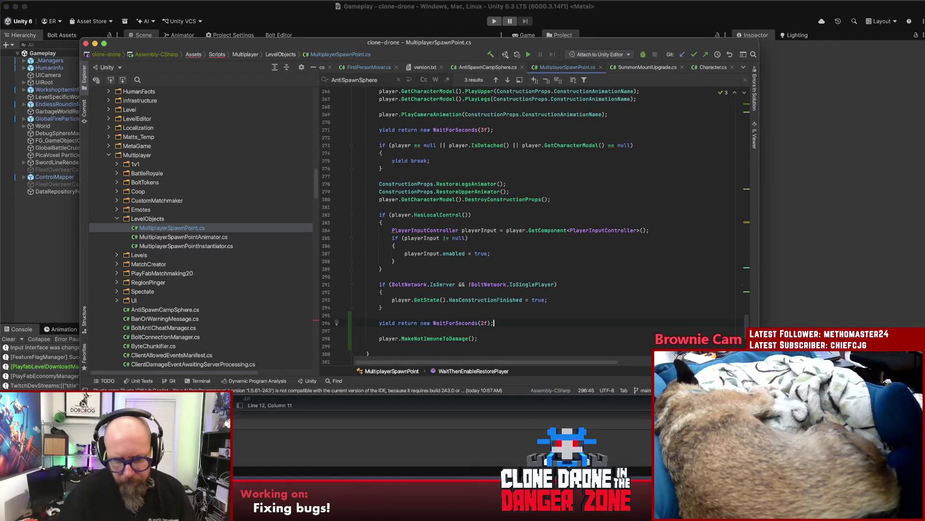
left_click(481, 323)
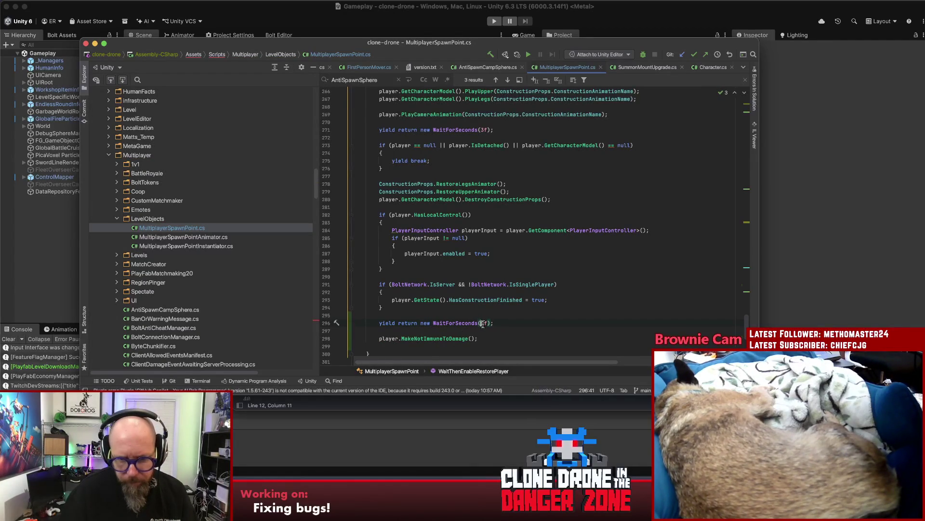
key("Delete")
type("3")
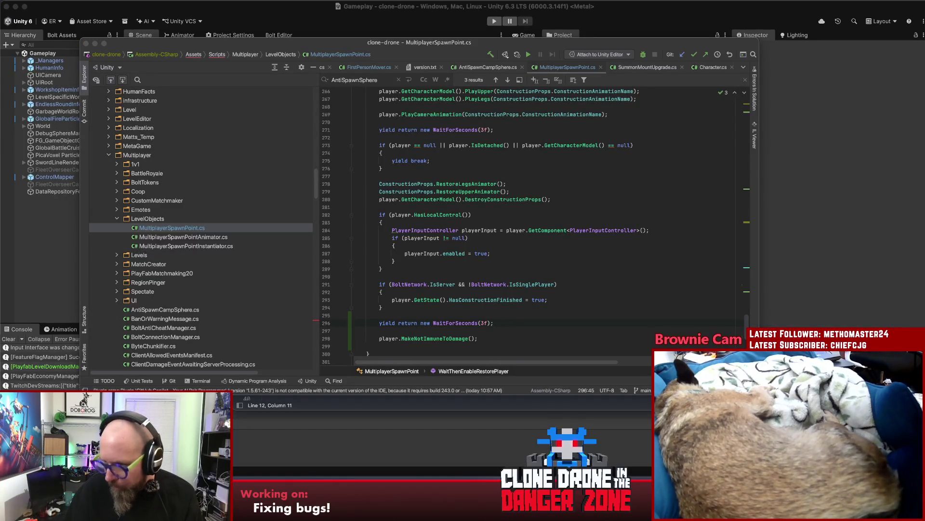
left_click(506, 324)
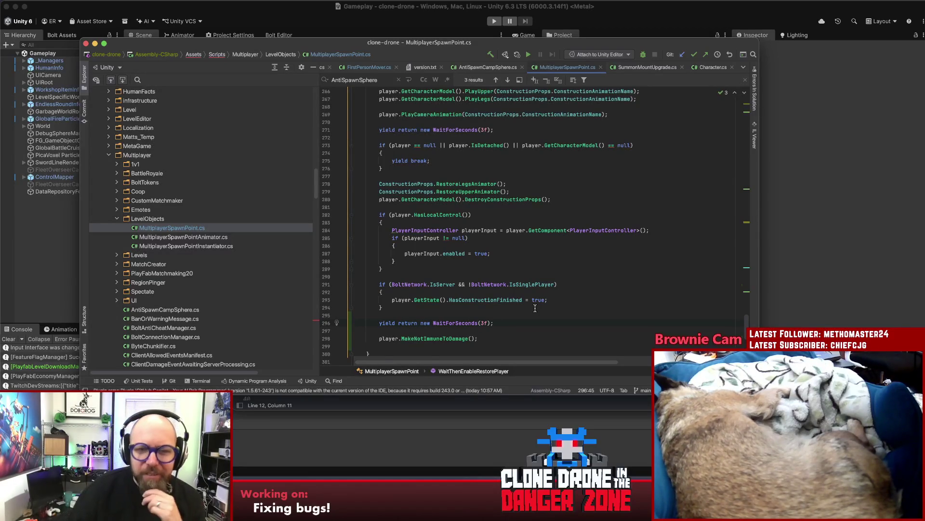
left_click(575, 198)
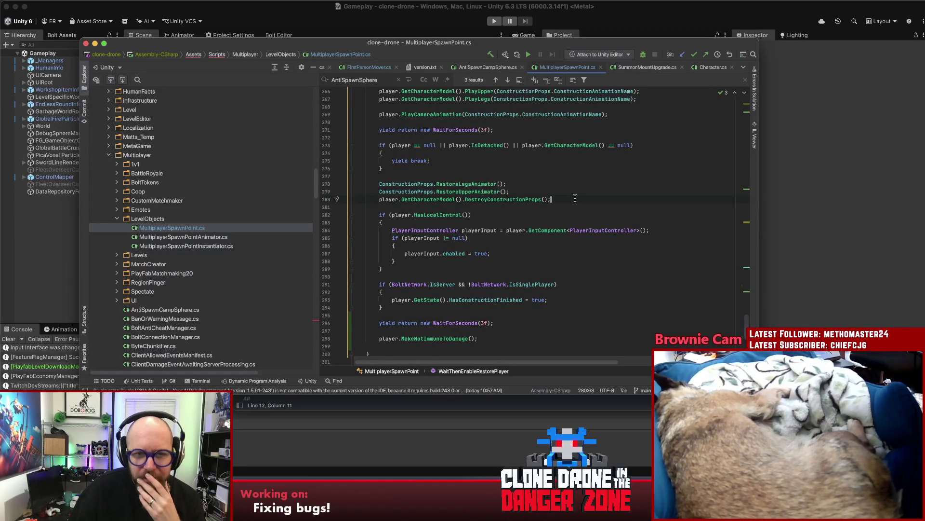
left_click(596, 183)
left_click(606, 190)
left_click(609, 198)
scroll(586, 240, "down", 3)
scroll(588, 241, "down", 1)
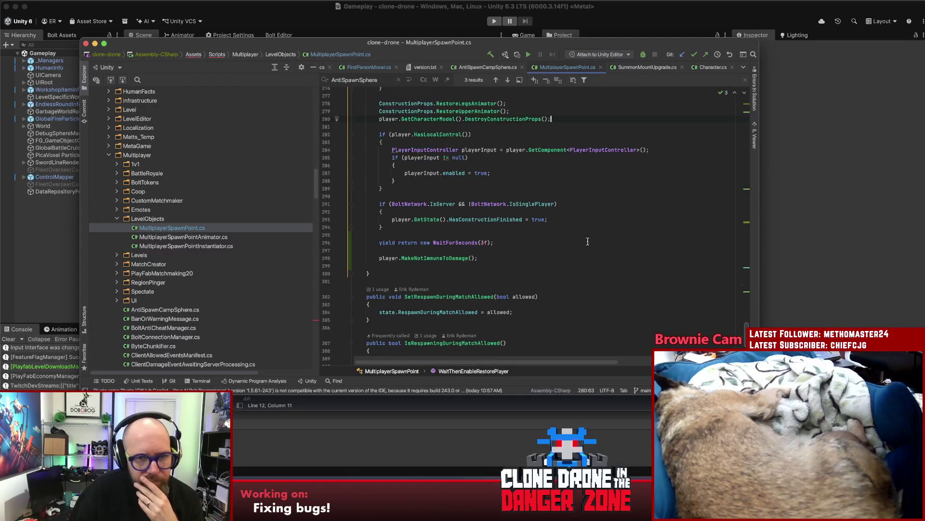
left_click(436, 258)
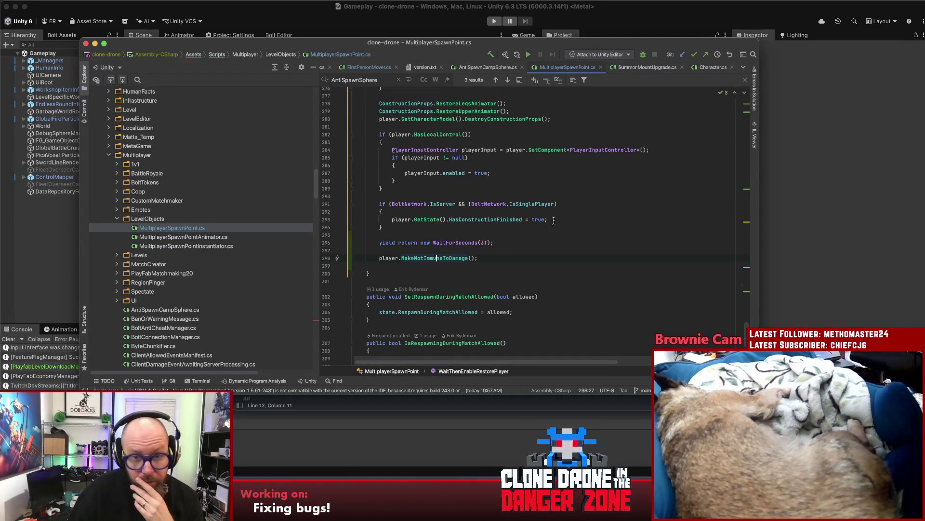
scroll(560, 268, "up", 3)
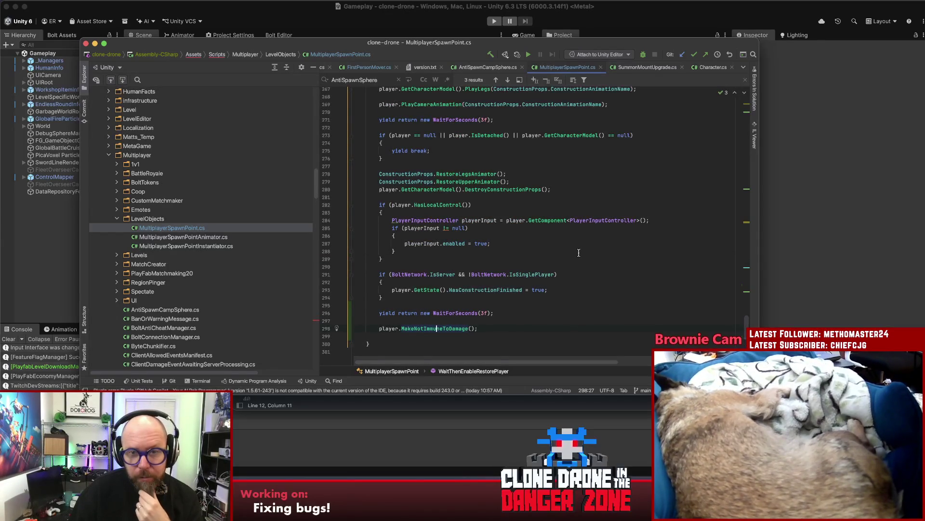
left_click(554, 175)
scroll(581, 186, "up", 3)
scroll(583, 190, "up", 12)
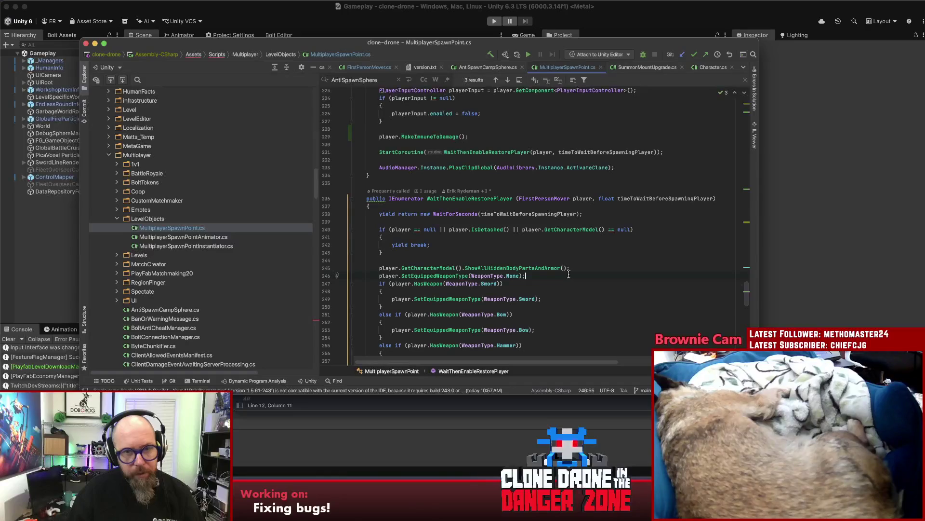
scroll(570, 270, "down", 8)
left_click(566, 184)
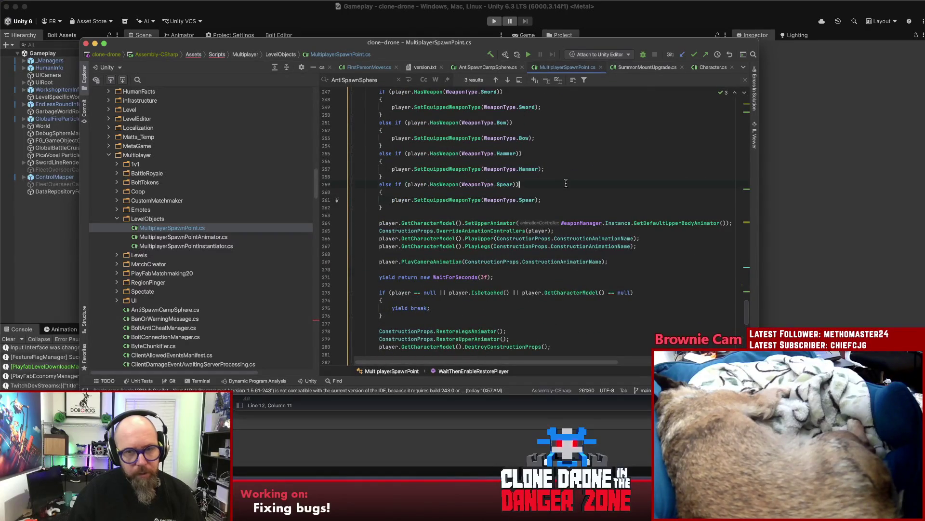
Bump version.txt from 1.11.0.26 to 1.11.0.27 and bring Fork forward
left_click(424, 68)
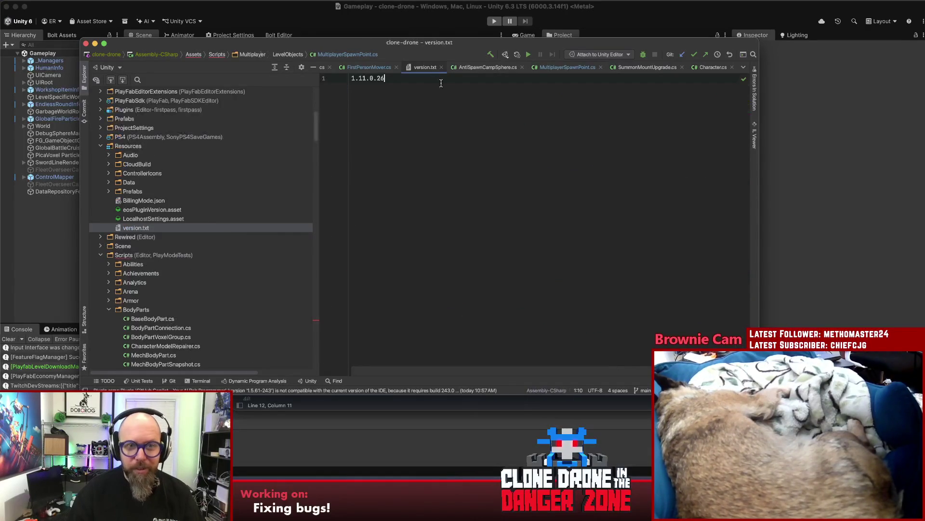
key("BackSpace")
key("BackSpace")
type("27")
key("shift+Left")
key("shift+Left")
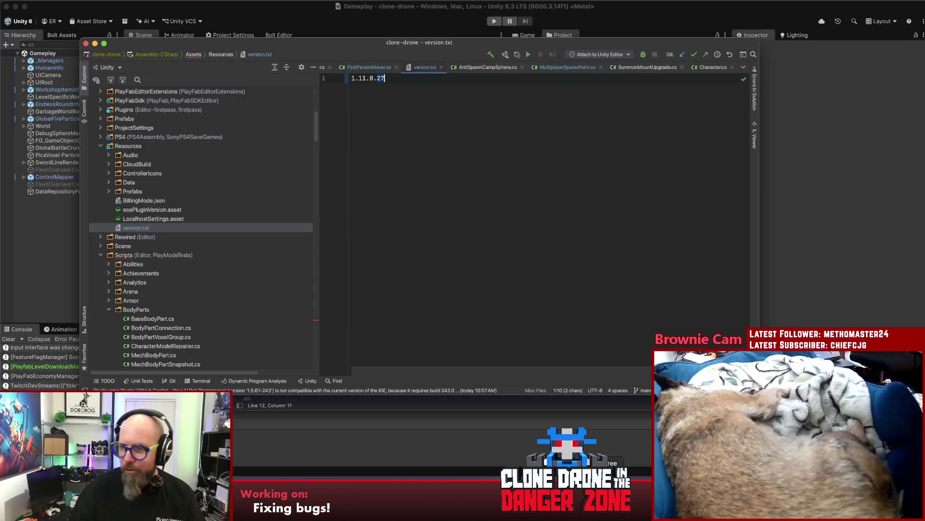
left_click(627, 515)
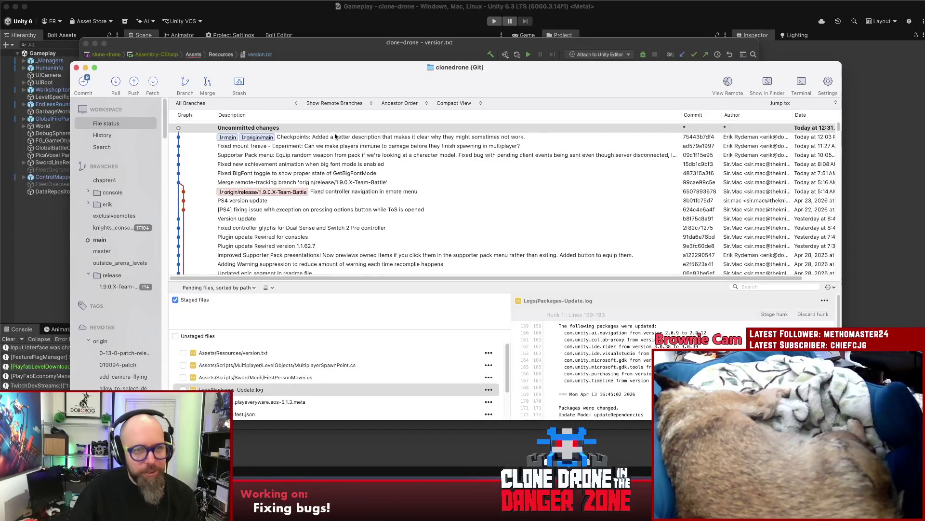
Review the uncommitted diffs of version.txt, FirstPersonMover.cs and MultiplayerSpawnPoint.cs
left_click(272, 128)
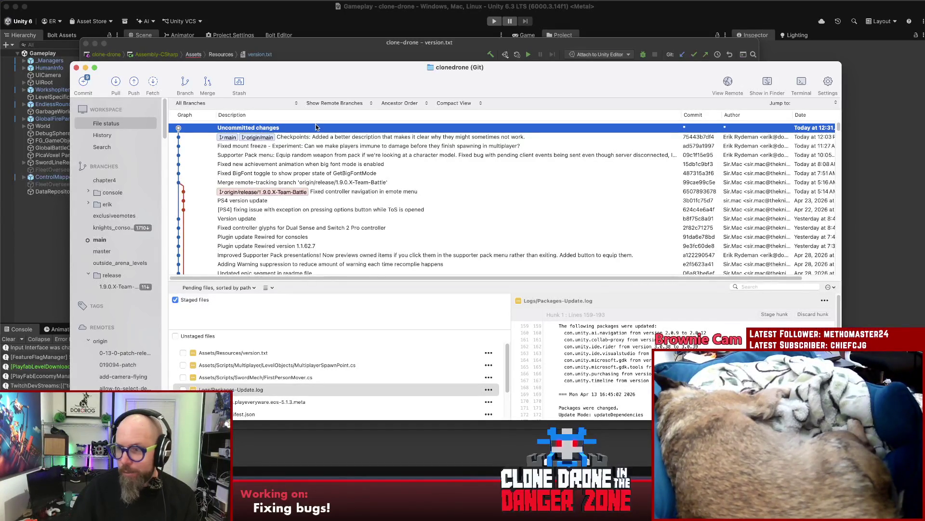
left_click(298, 353)
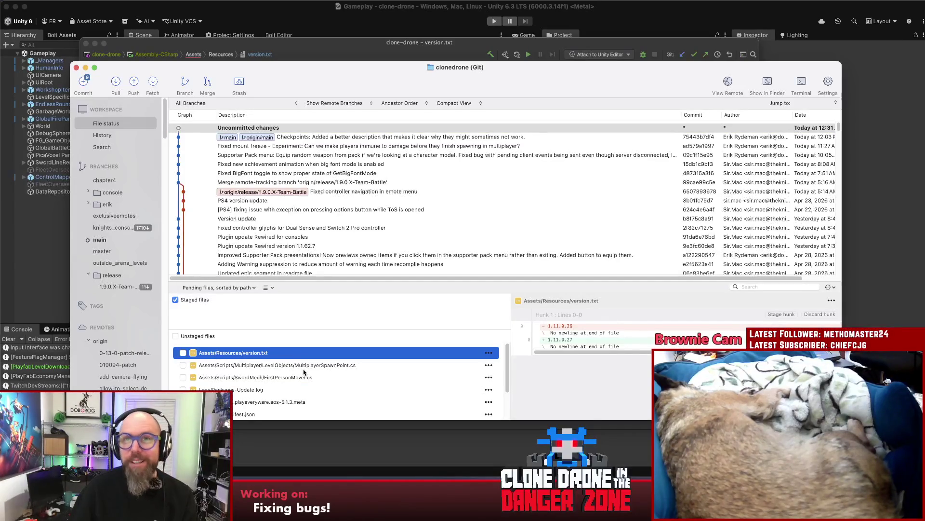
key("Down")
key("Down")
key("Up")
key("Up")
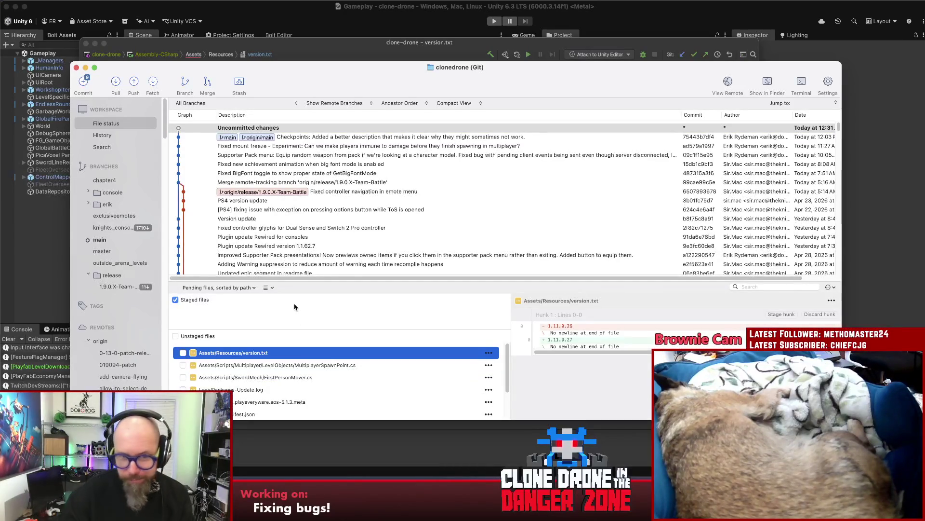
left_click(257, 376)
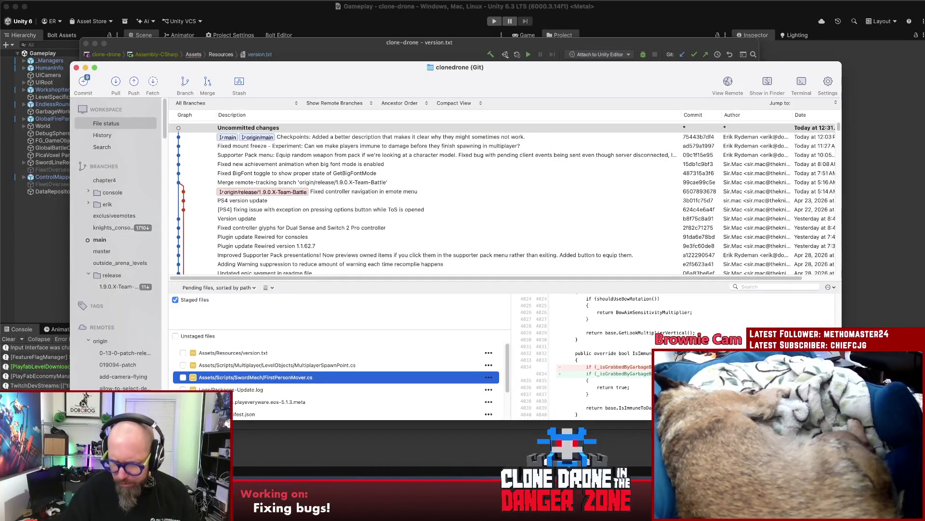
left_click(334, 367)
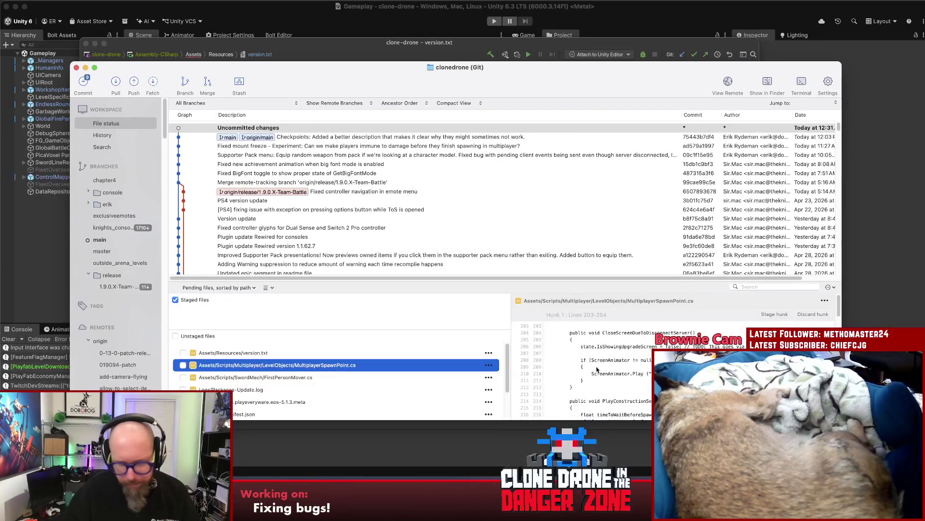
scroll(650, 369, "down", 10)
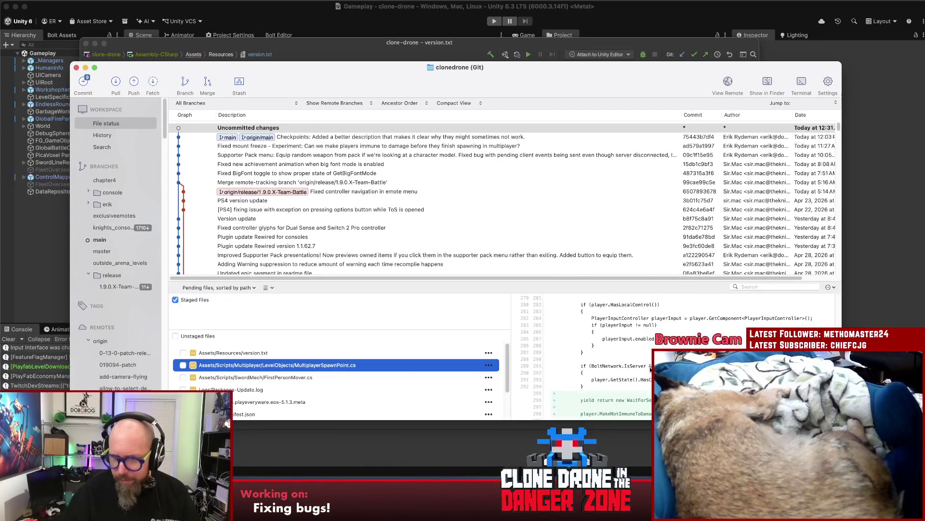
scroll(602, 357, "down", 2)
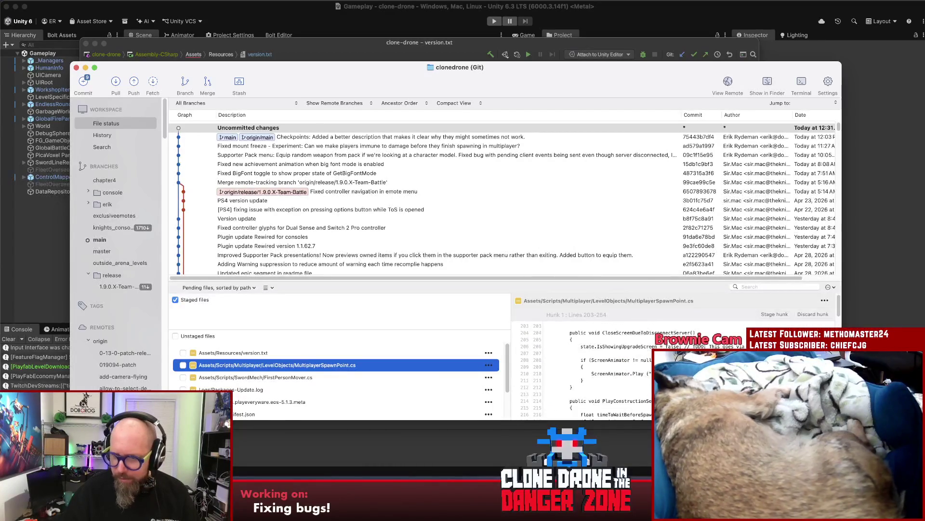
left_click(291, 378)
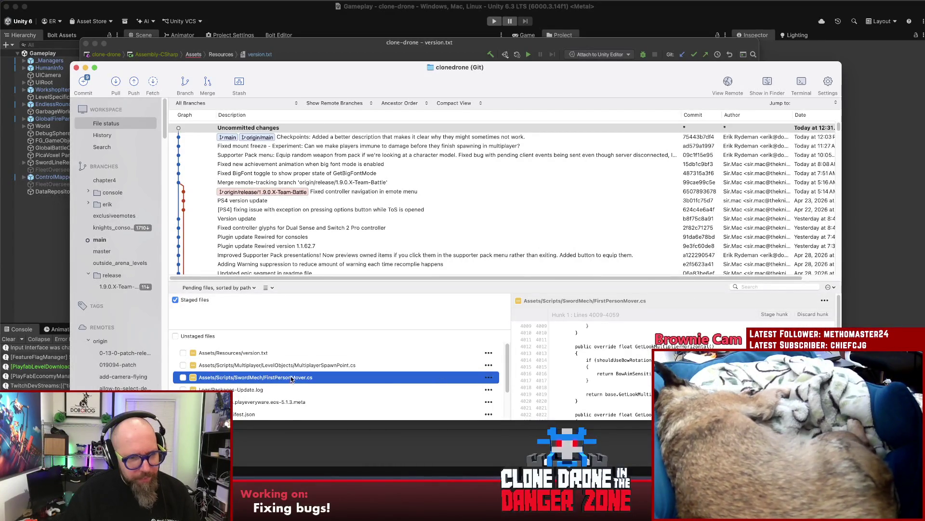
Stage all three changed files together and nudge the Fork window up
left_click(246, 352, "shift")
left_click_drag(246, 352, 255, 326)
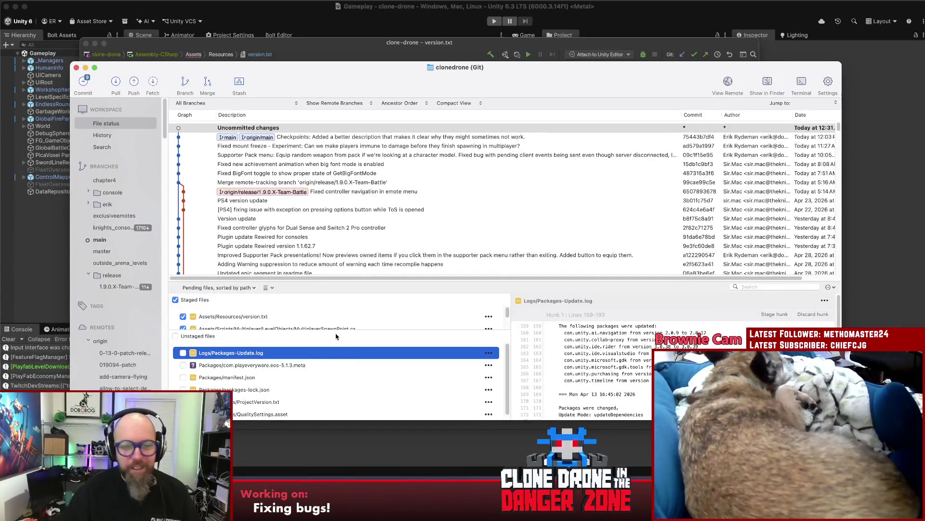
left_click(329, 353)
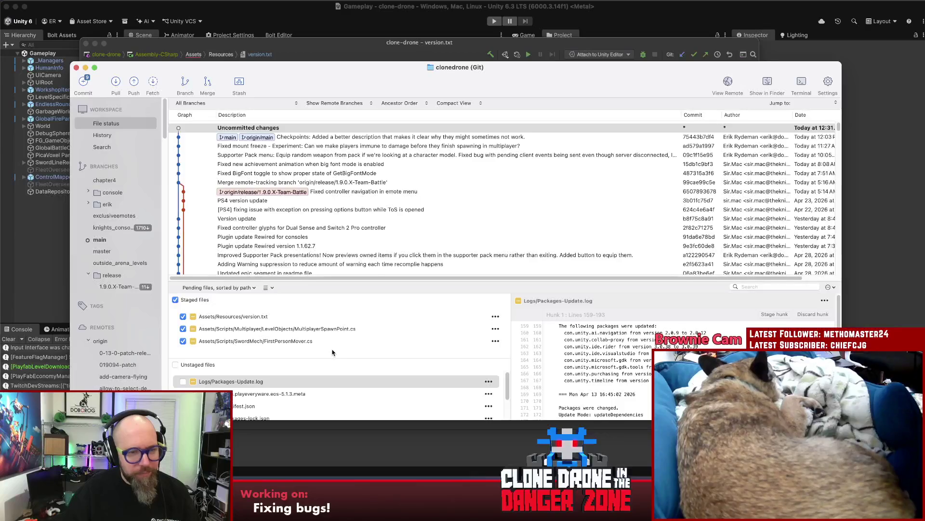
left_click_drag(176, 82, 172, 68)
Commit and push with message 'You are now immune to damage 3s after you spawn in multiplayer!'
left_click(82, 71)
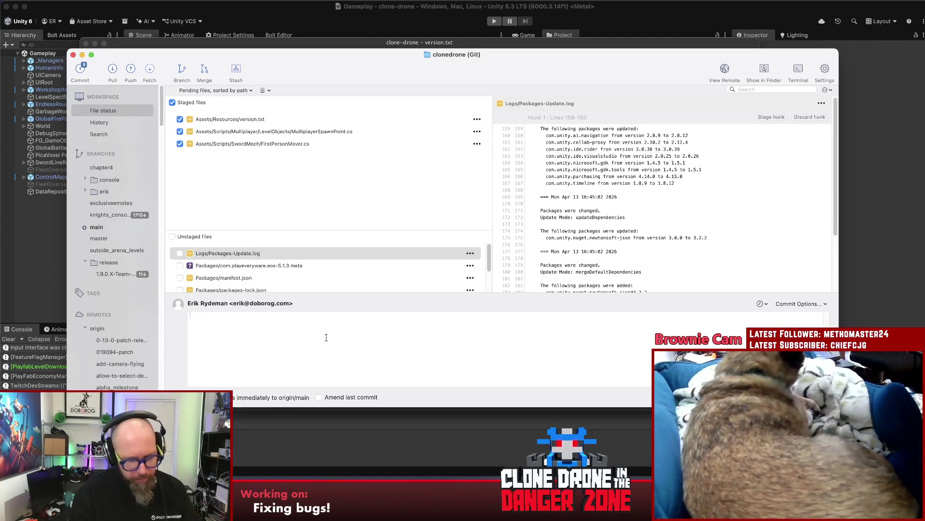
type("Change")
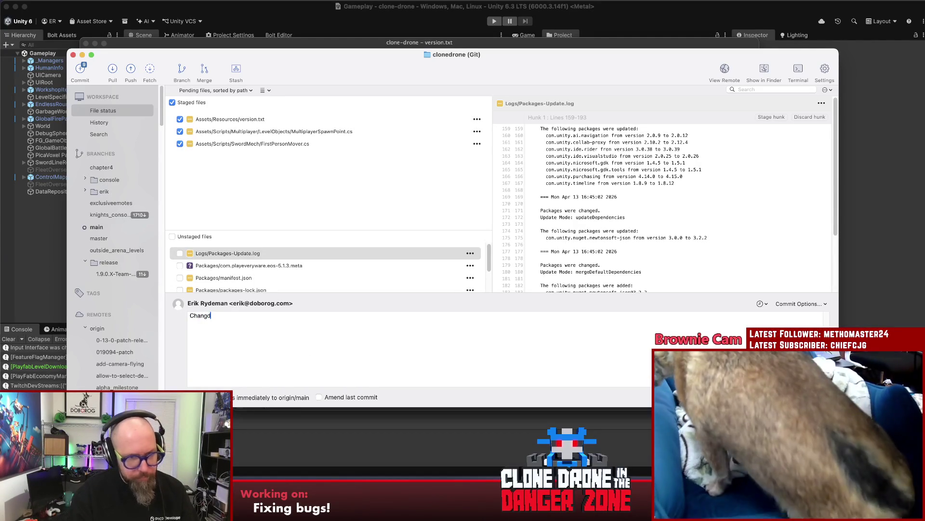
type("d pla")
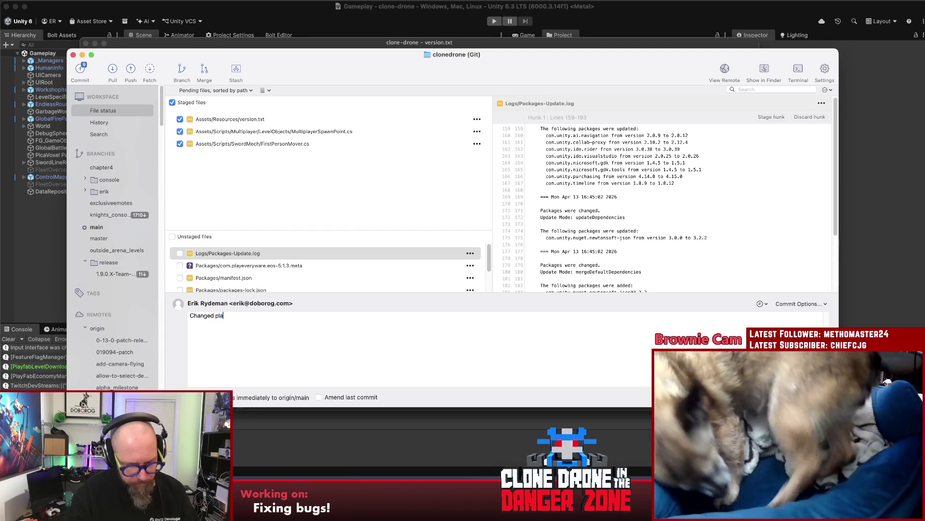
type("yer immunity")
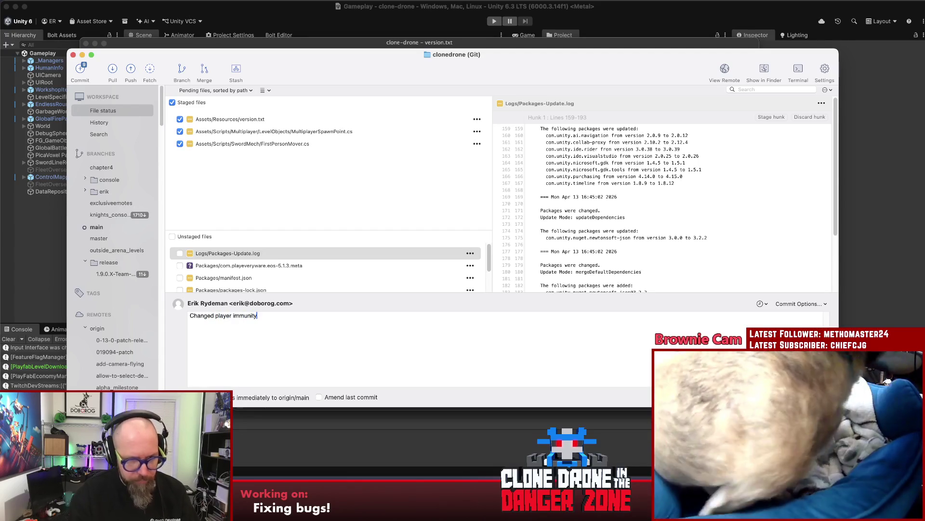
key("super+a")
key("BackSpace")
type("You are n")
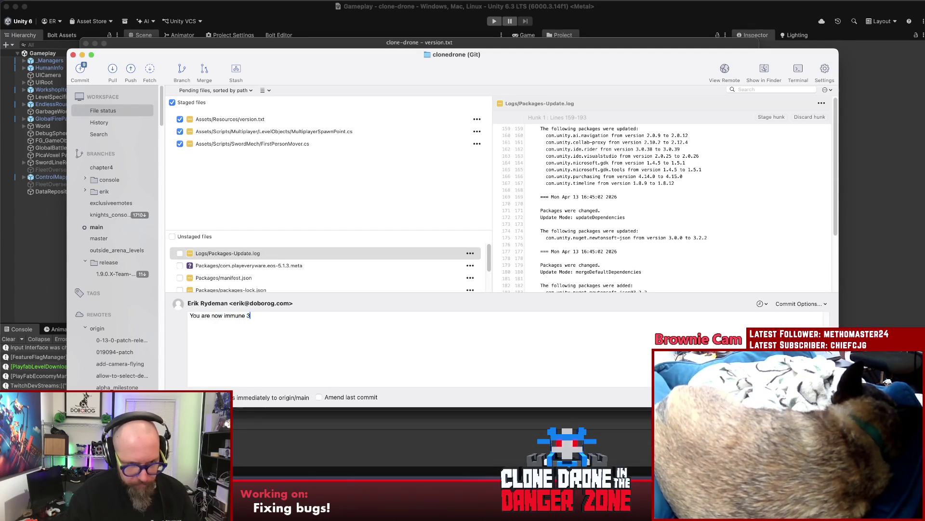
type("r you spawn in multipla")
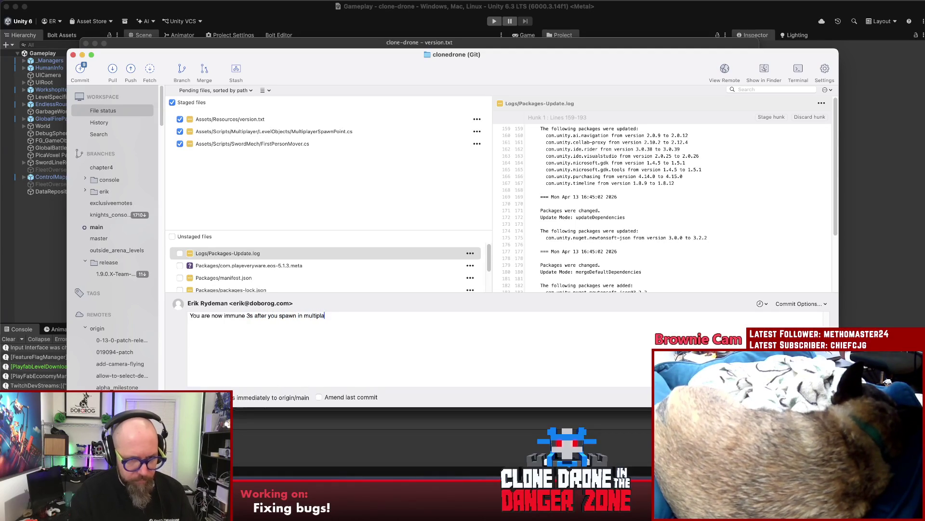
type("yer!")
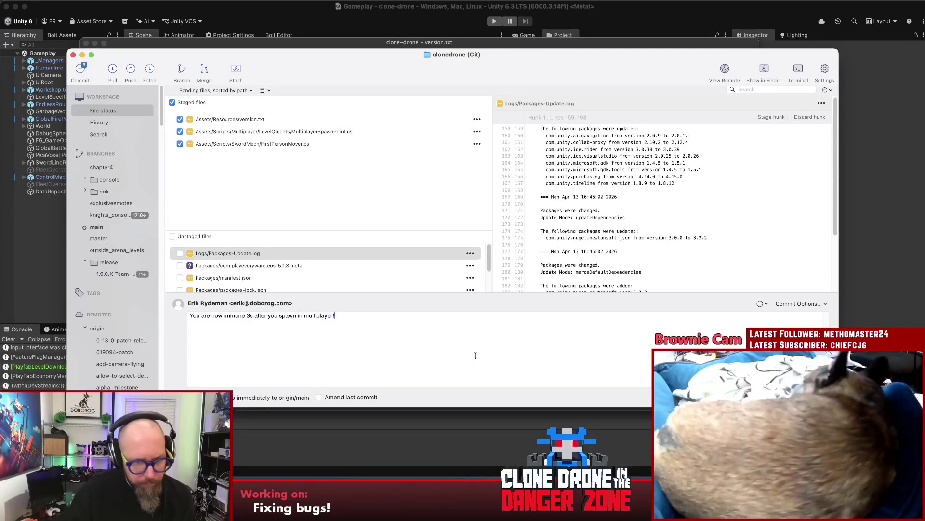
type("e")
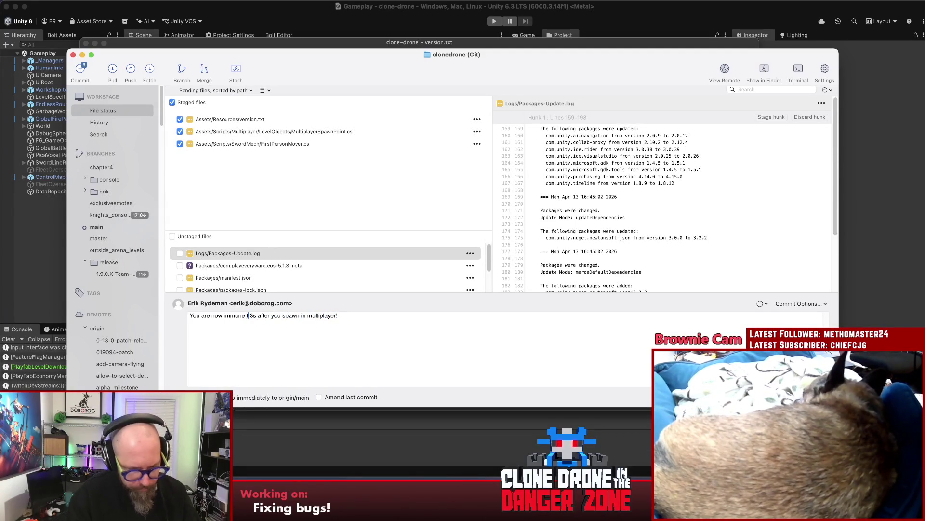
type("o damage")
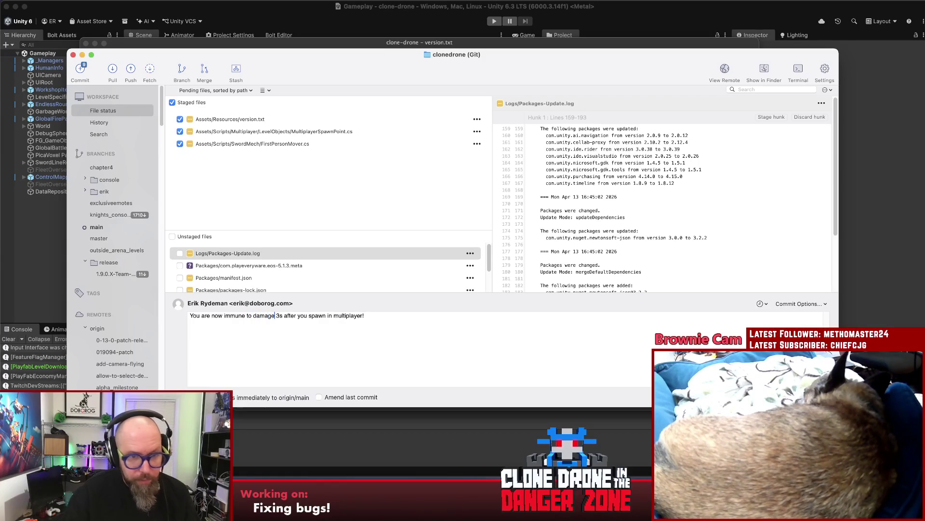
key("super+Return")
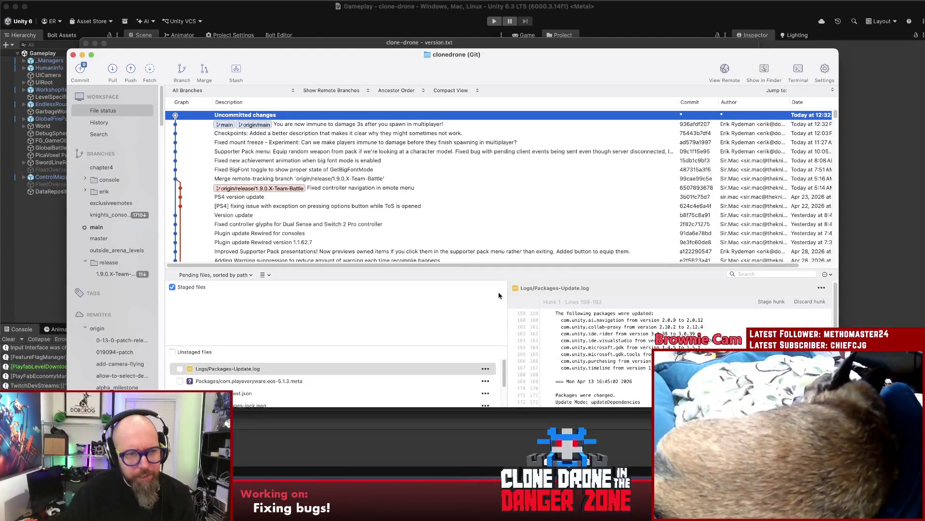
Enlarge the unstaged files list and shorten the commit history pane in Fork
left_click(369, 311)
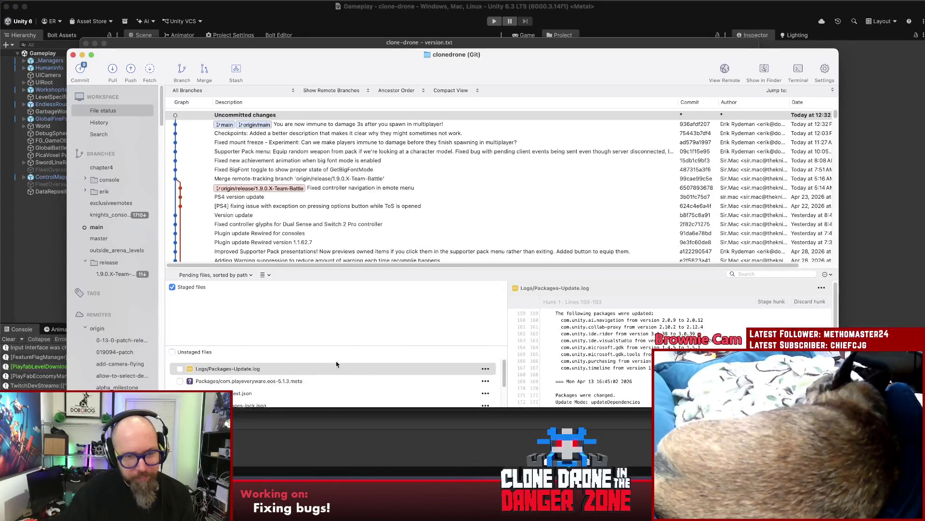
left_click_drag(335, 345, 339, 312)
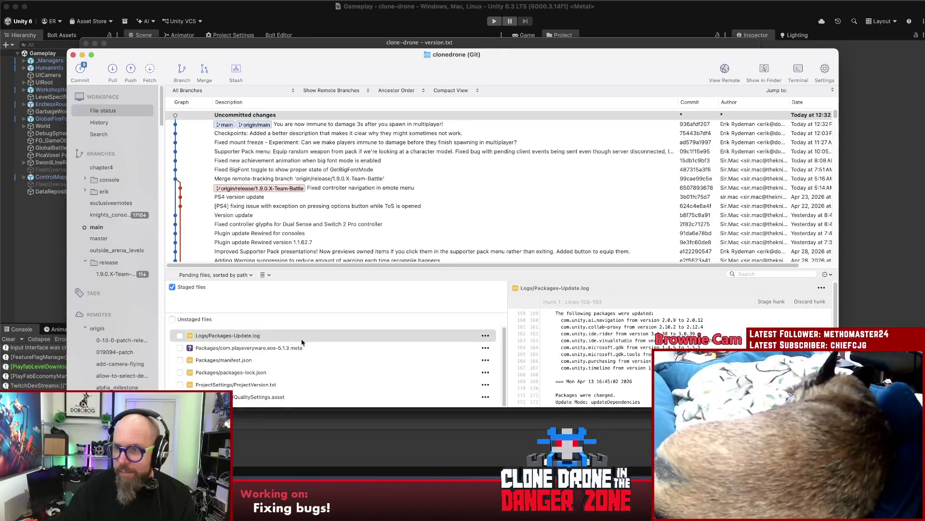
left_click_drag(309, 313, 309, 316)
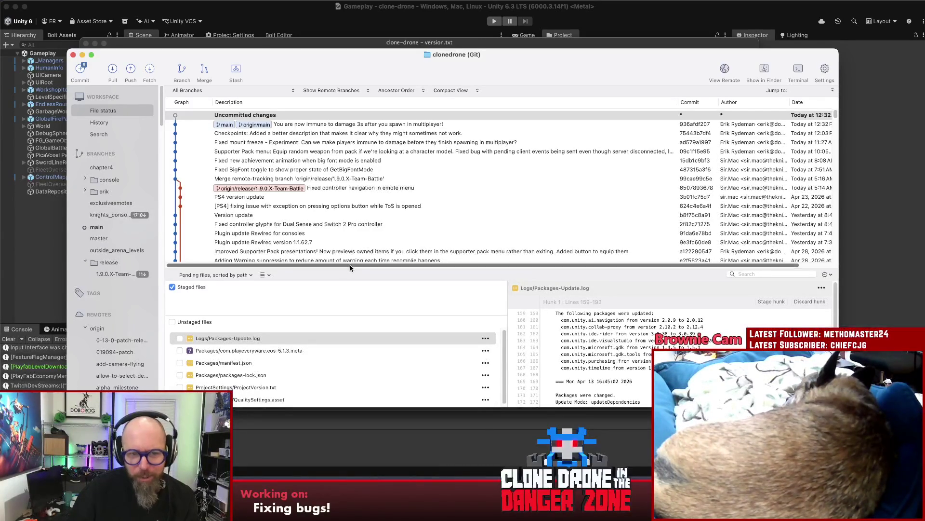
left_click_drag(351, 269, 361, 248)
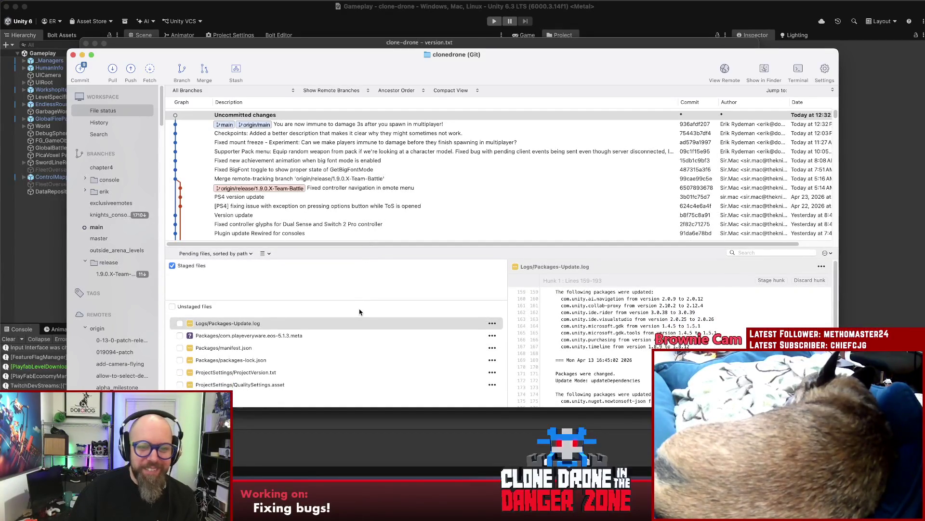
left_click_drag(359, 299, 359, 302)
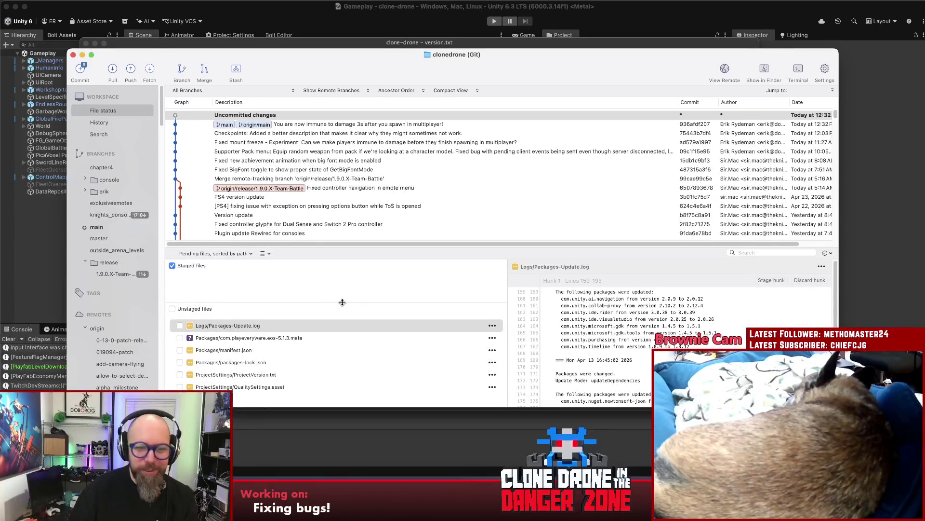
left_click_drag(342, 302, 341, 305)
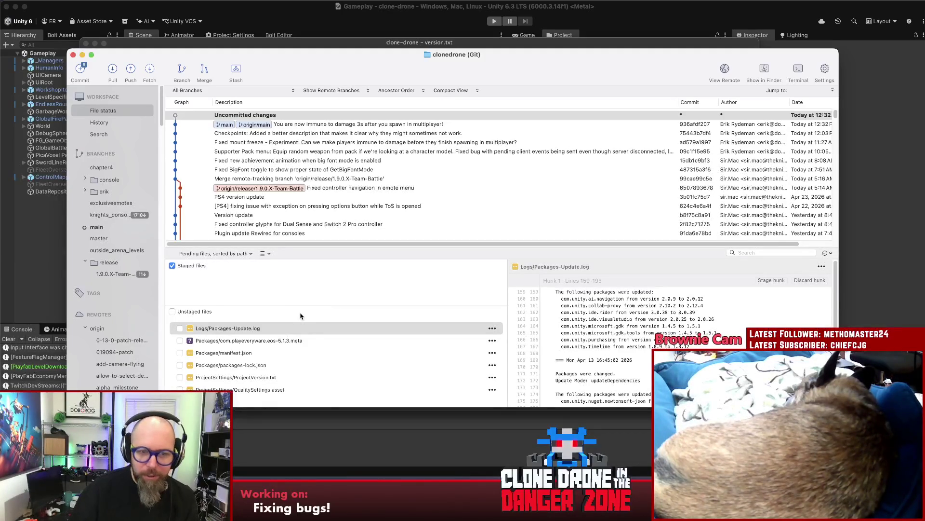
Open the new immunity commit's details, then bring up the GitLab job log in Chrome
left_click_drag(300, 305, 298, 306)
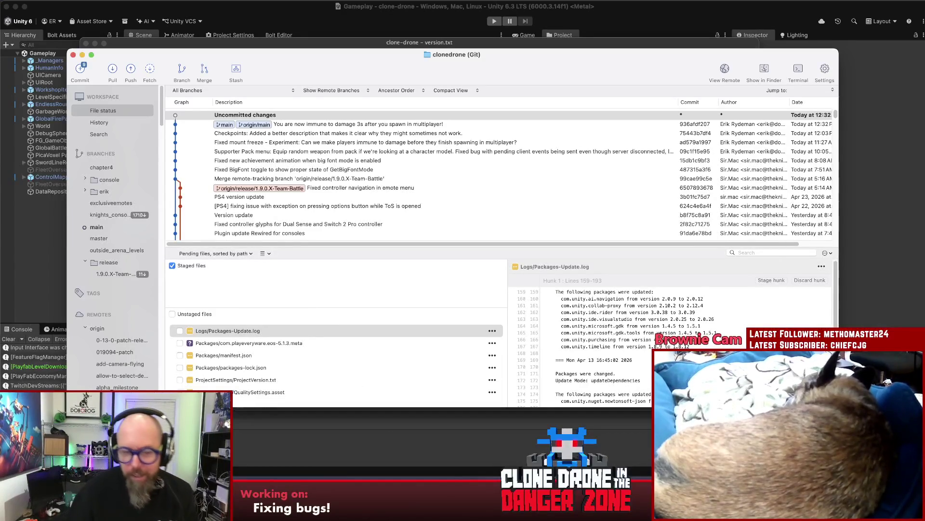
left_click(404, 125)
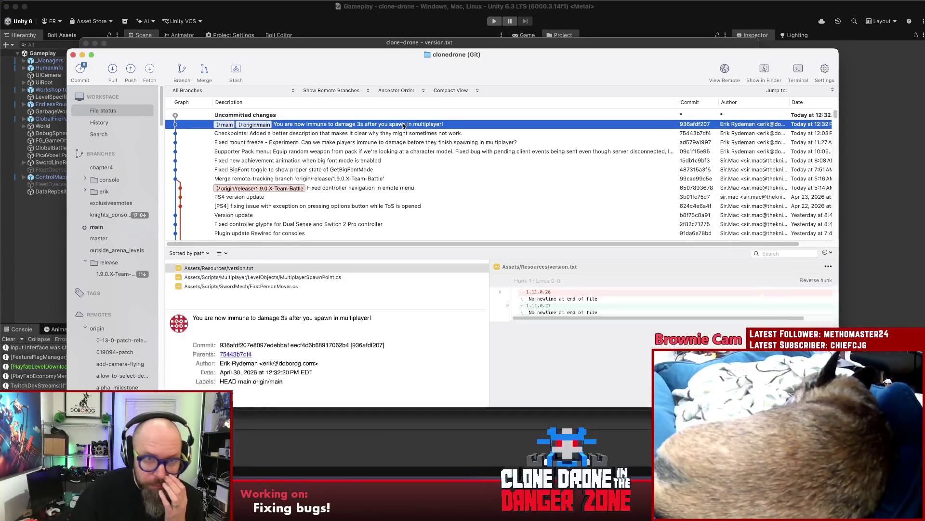
left_click(428, 482)
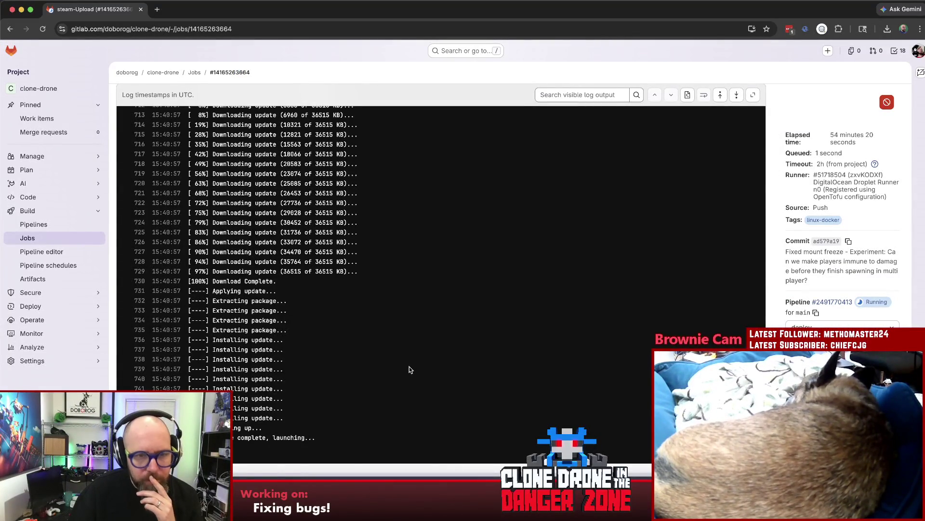
Check the running pipeline's steam-Upload deploy job log under Build > Pipelines, then return to Fork
left_click(40, 226)
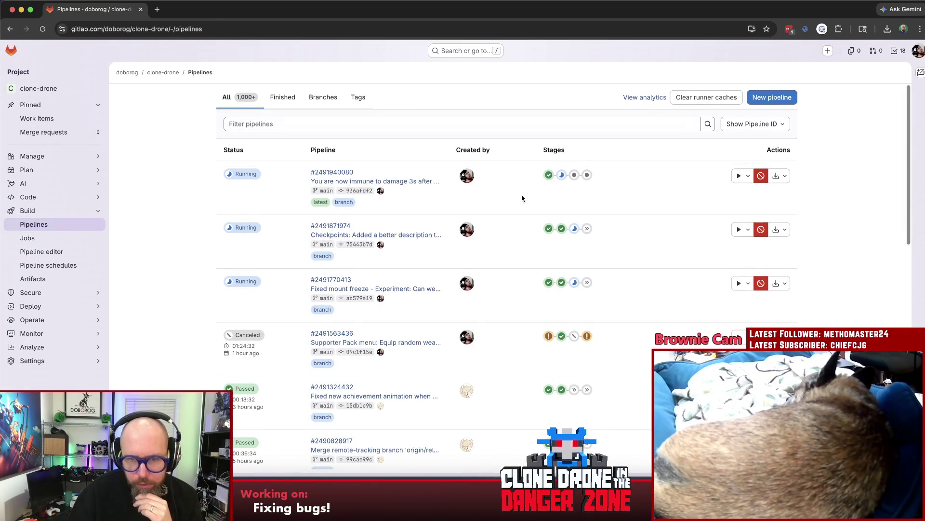
left_click(574, 283)
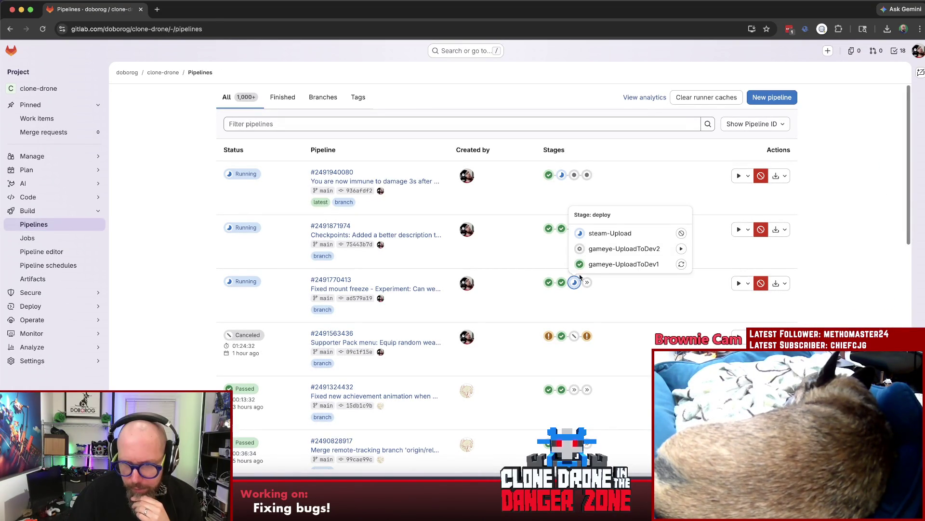
left_click(628, 233)
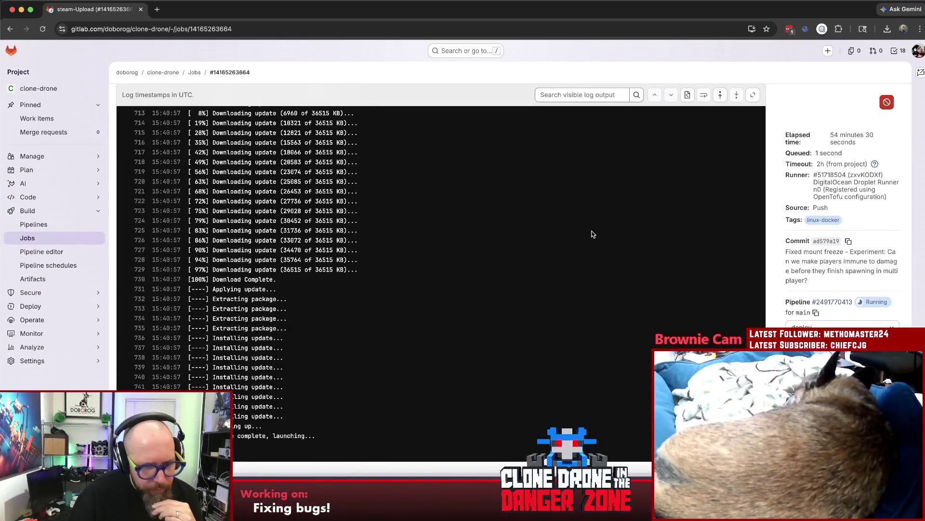
scroll(588, 239, "up", 5)
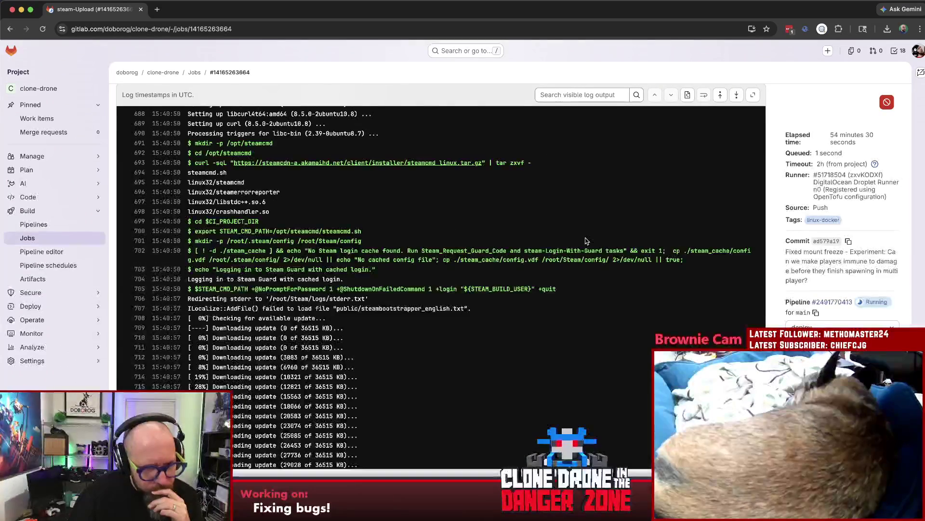
scroll(588, 239, "up", 5)
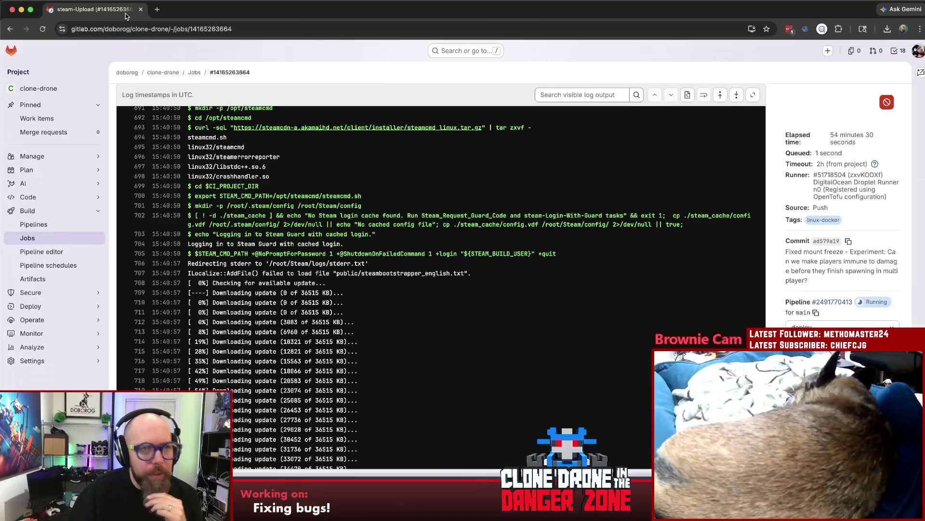
key("super+Tab")
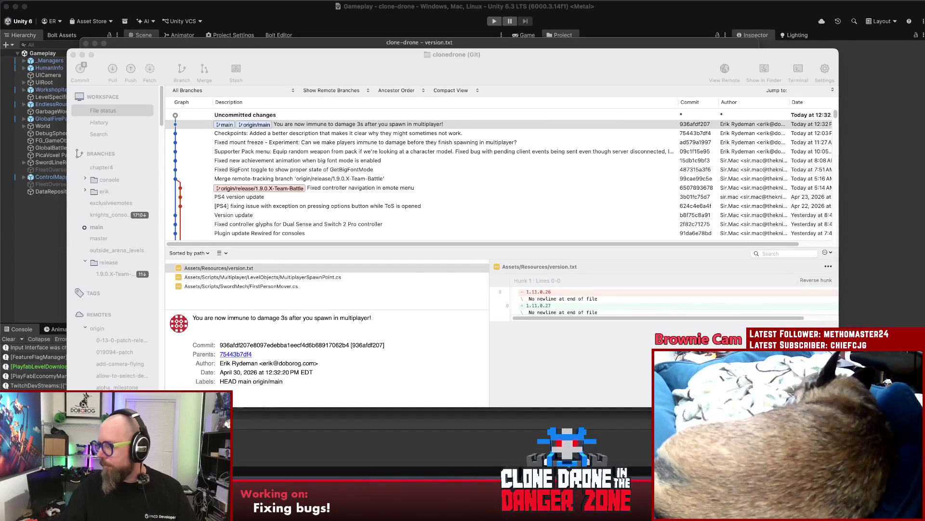
Check version 1.11.0.27 in Rider's version.txt, then bring up the Sublime Text bug notes
left_click(320, 55)
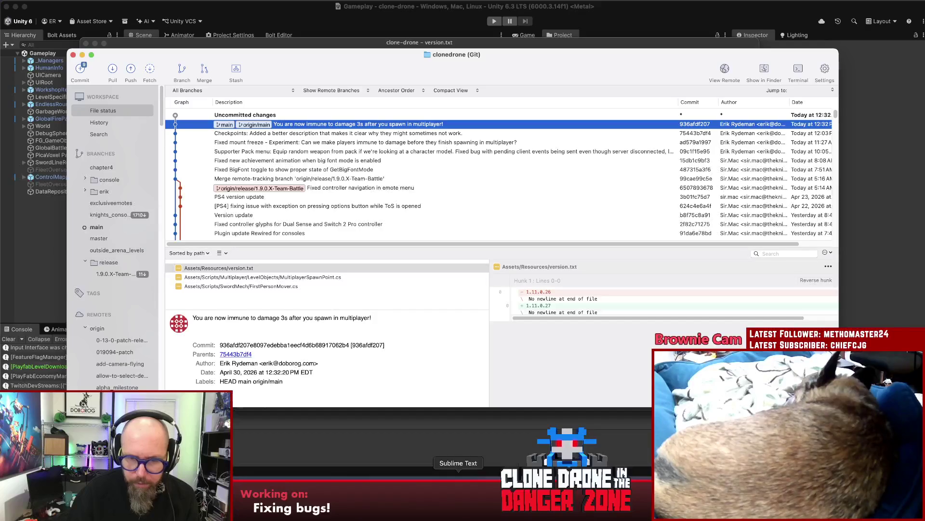
left_click(512, 436)
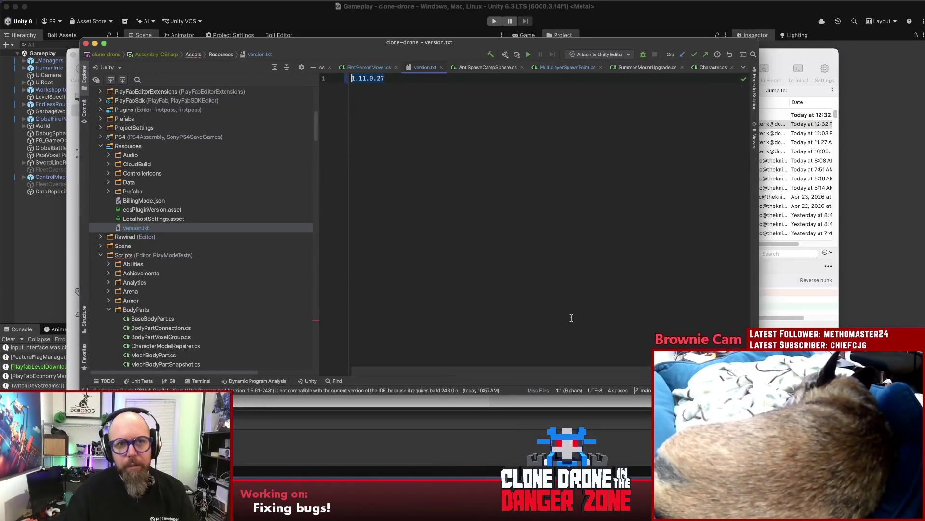
left_click(508, 206)
left_click(458, 485)
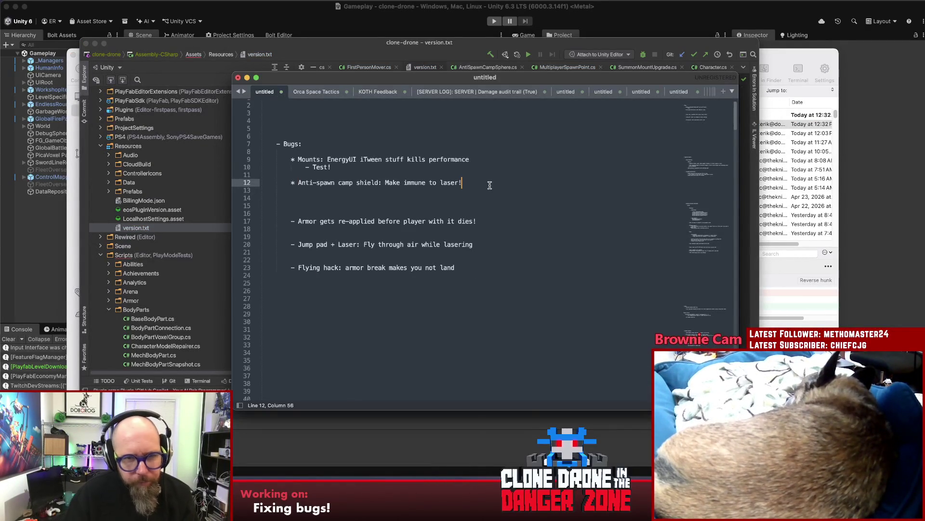
Add '1.11.0.27' under the anti-spawn bug and add spacing above the Armor bug
key("Return")
type("1.11.0.27")
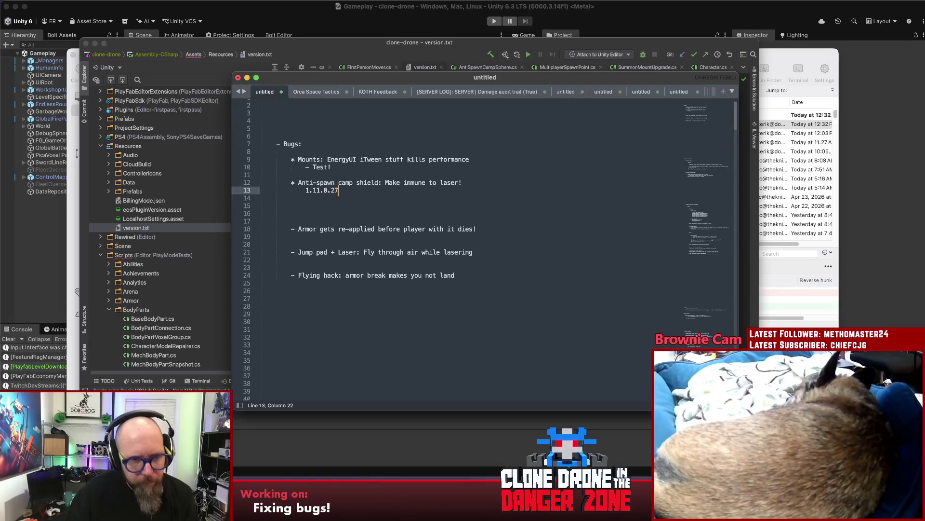
left_click(511, 215)
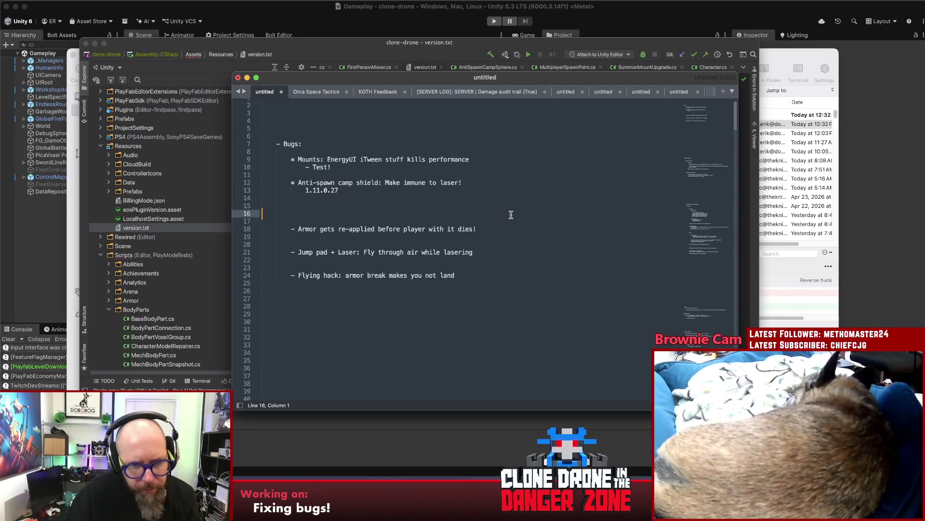
key("shift+Down")
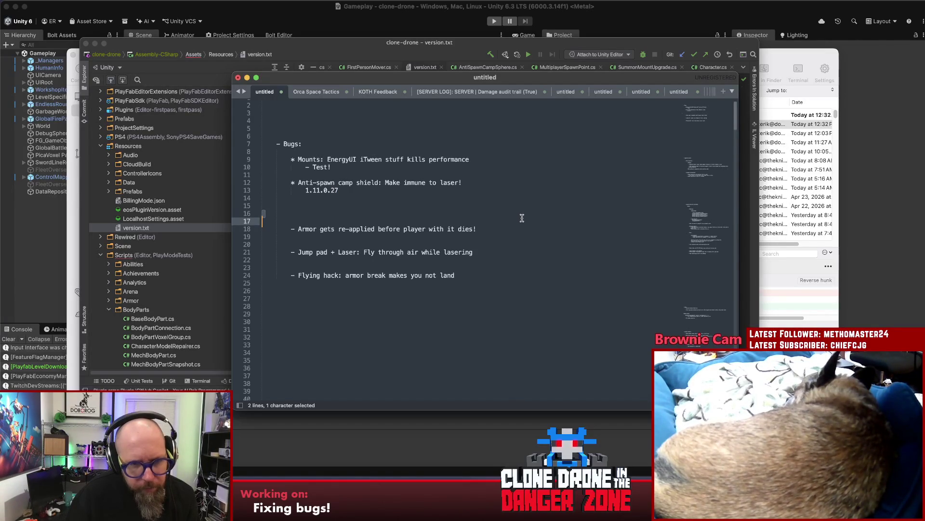
key("Return")
key("Return")
key("Up")
key("Up")
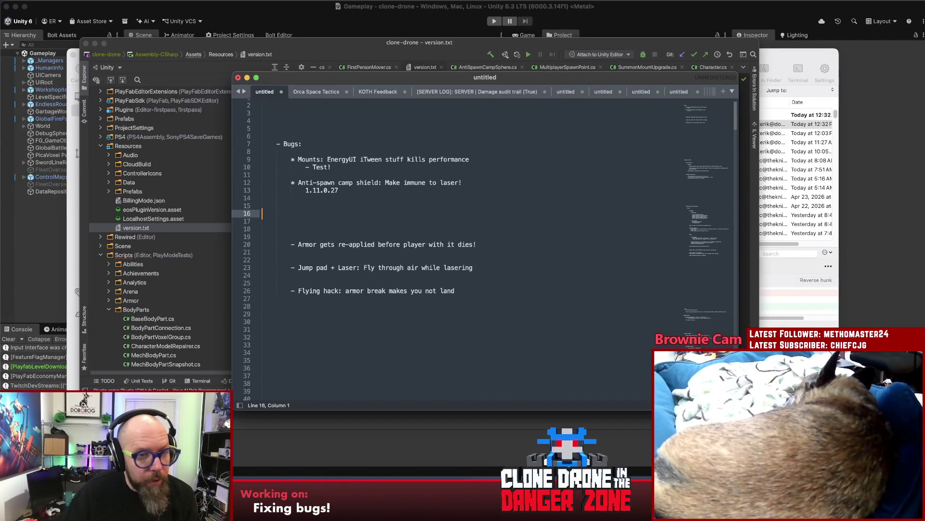
key("Return")
key("Down")
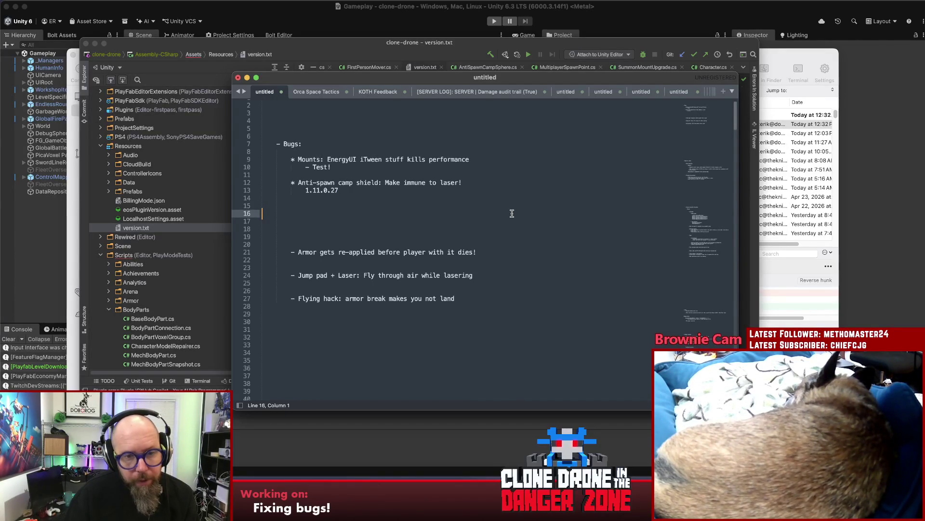
Move the Jump pad + Laser bug to the bottom as a '- ' item and remove leftover blank lines
left_click_drag(479, 274, 297, 274)
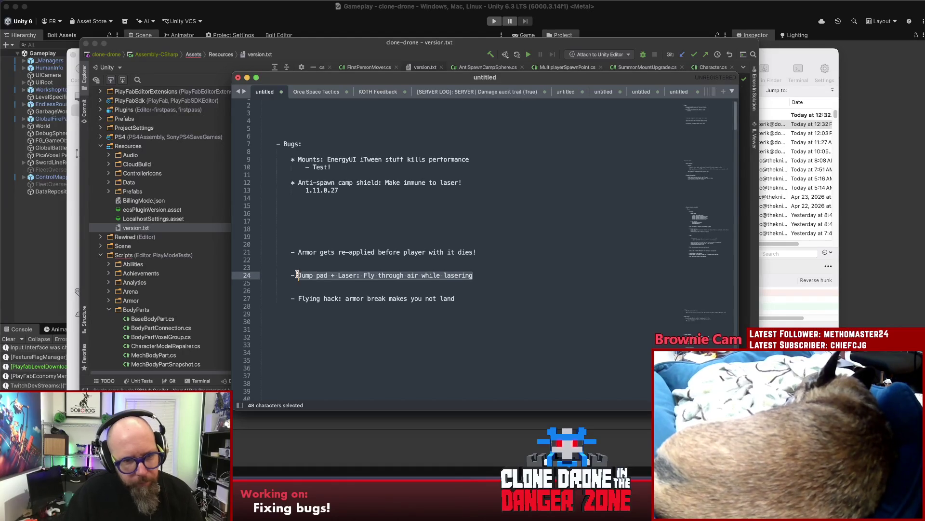
key("cmd+x")
left_click(313, 328)
key("cmd+v")
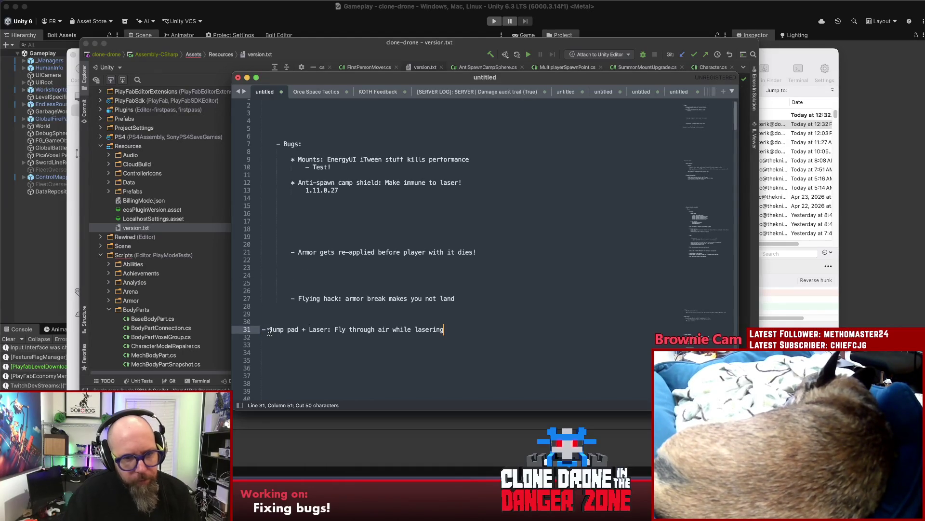
key("Tab")
type("-")
left_click(366, 274)
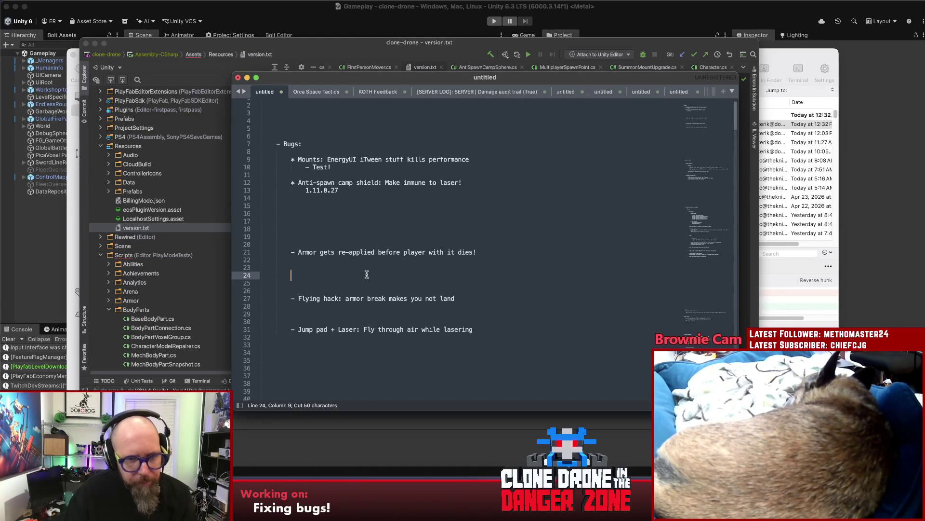
key("BackSpace")
left_click(386, 235)
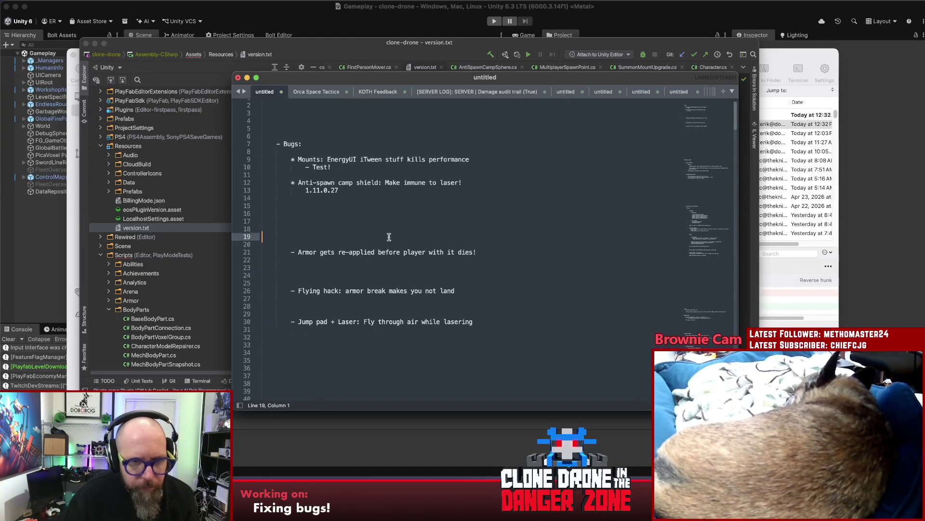
key("BackSpace")
key("BackSpace")
key("BackSpace")
left_click(390, 238)
key("Down")
key("Down")
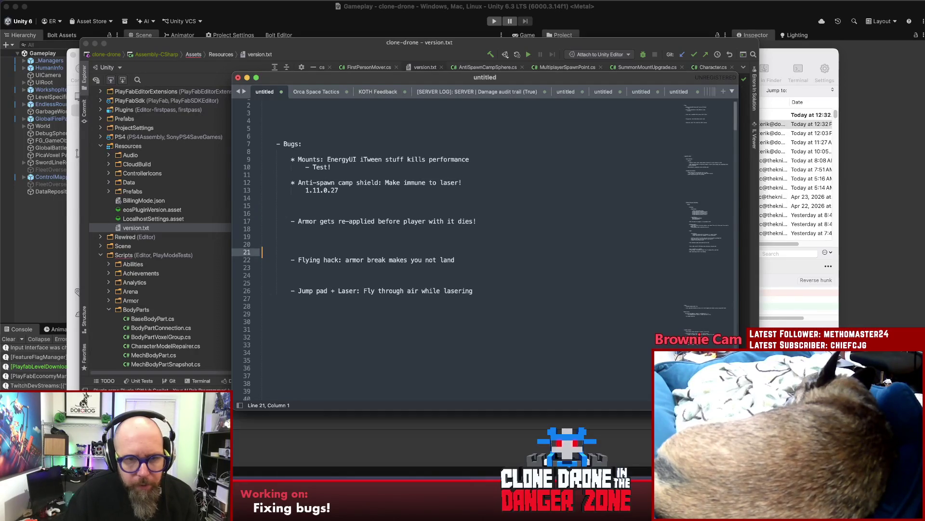
key("Up")
key("Up")
key("Up")
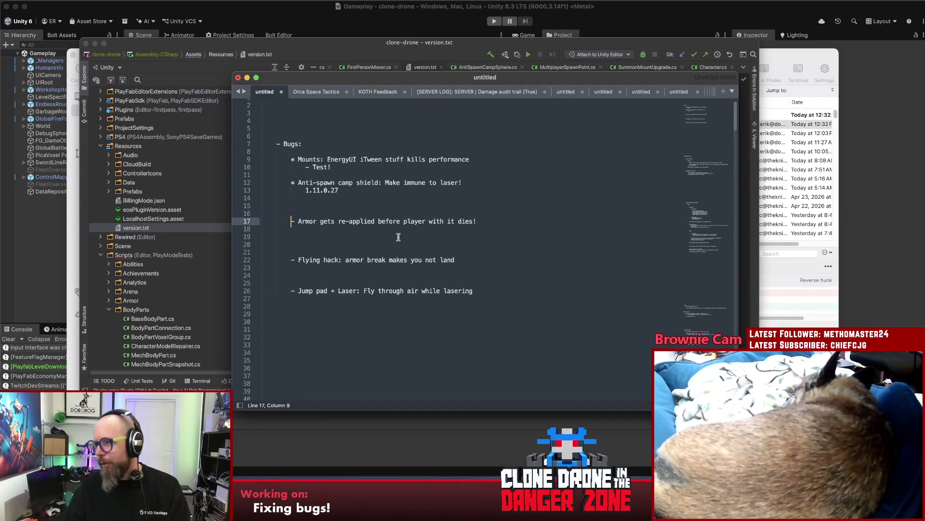
Switch back to the Unity editor
key("super+Tab")
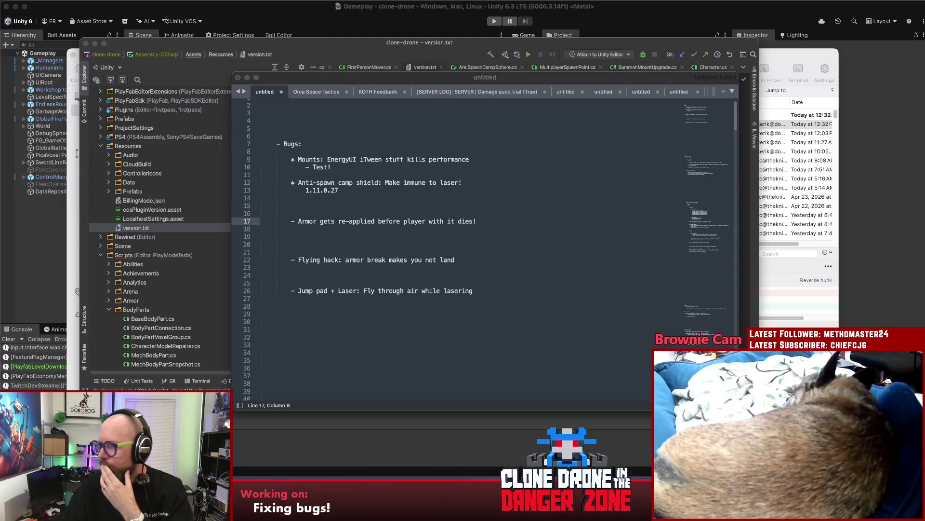
left_click(423, 200)
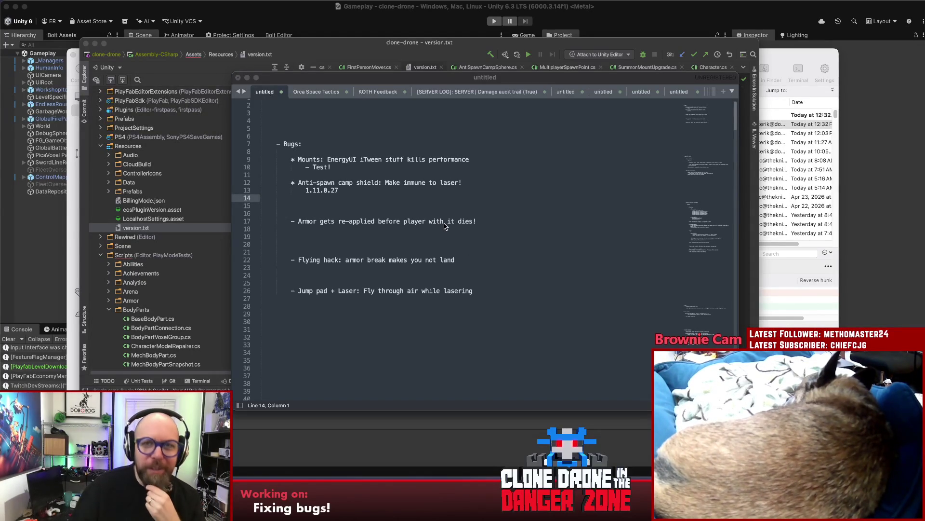
key("super+Tab")
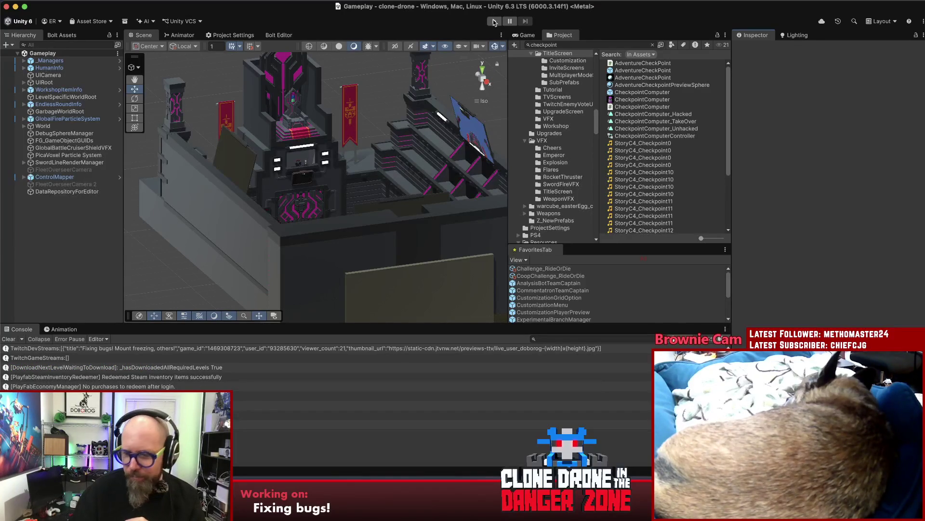
Enter play mode, maximize the Game view, and open Play Singleplayer > Story Mode
left_click(494, 22)
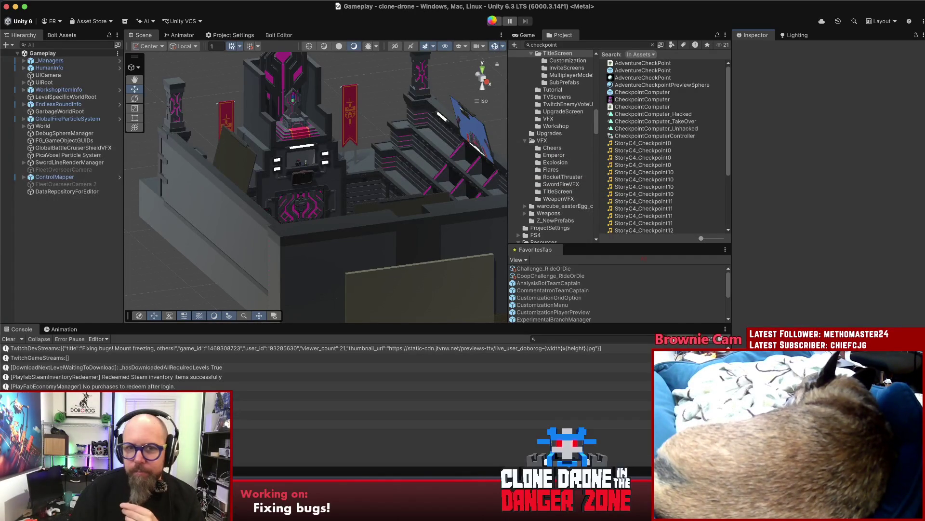
double_click(530, 38)
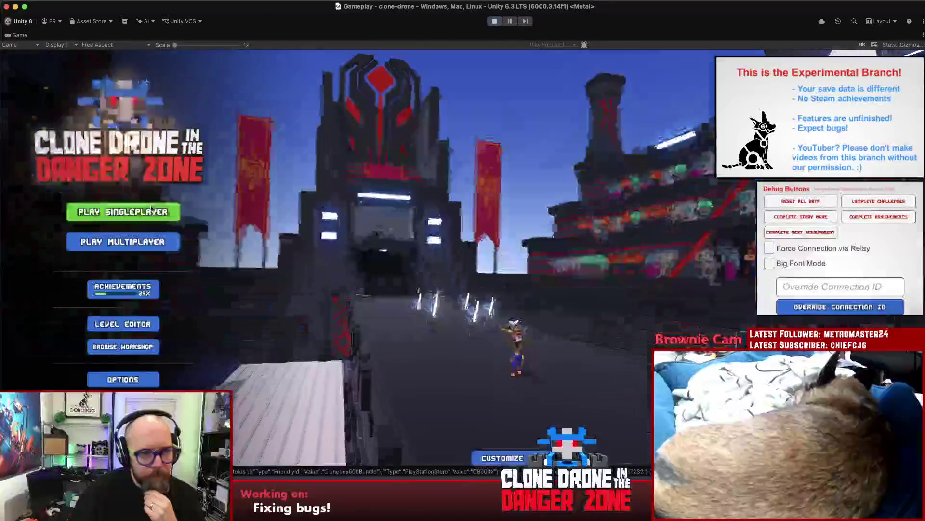
left_click(153, 210)
left_click(279, 216)
left_click(549, 161)
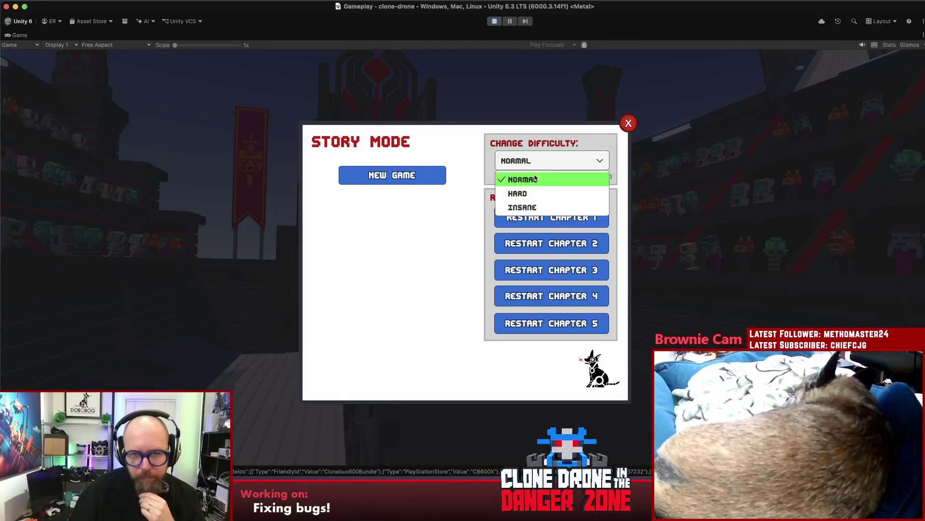
Restart story chapter 1 on Insane, defeat the red opponent, and use the upgrade console
left_click(533, 205)
left_click(538, 215)
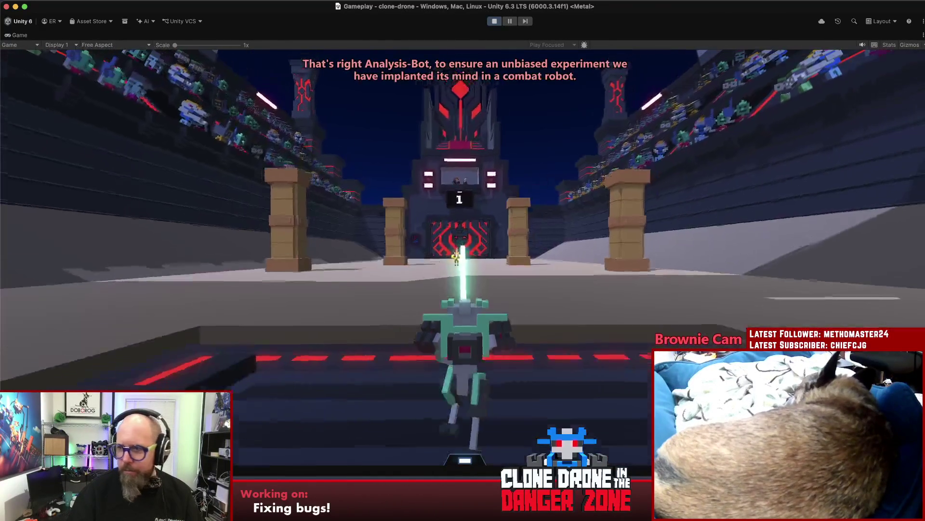
key("w")
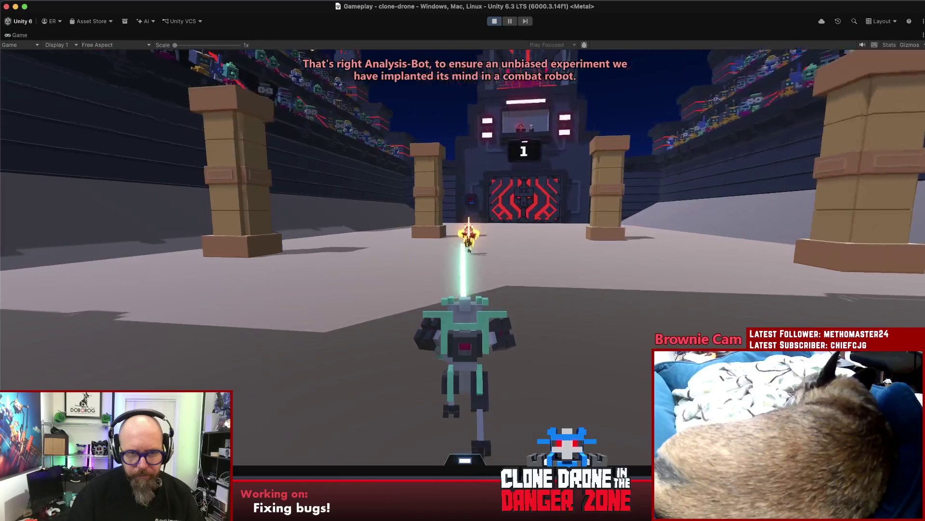
key("w")
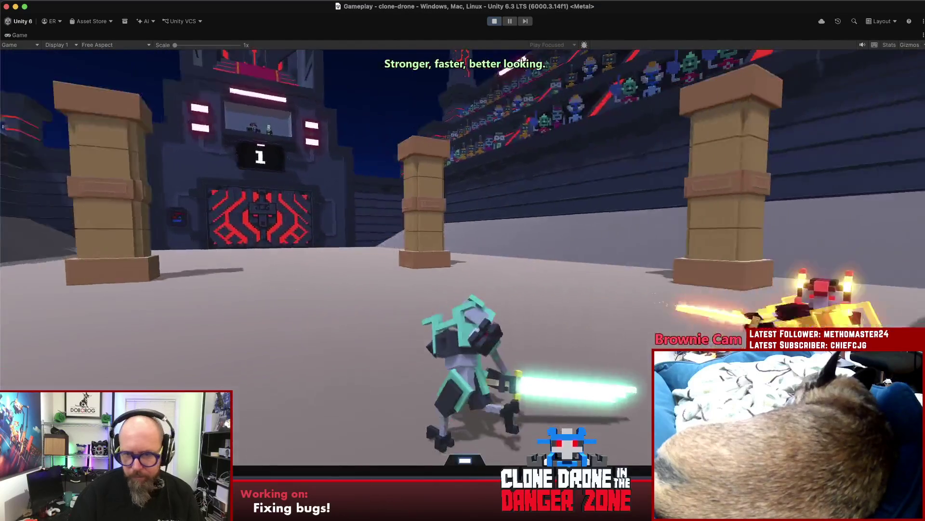
key("w")
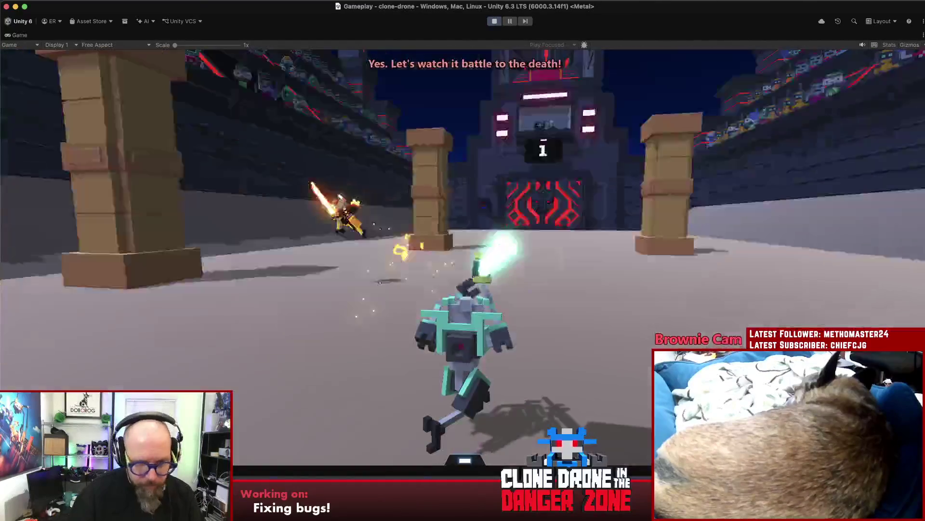
key("w")
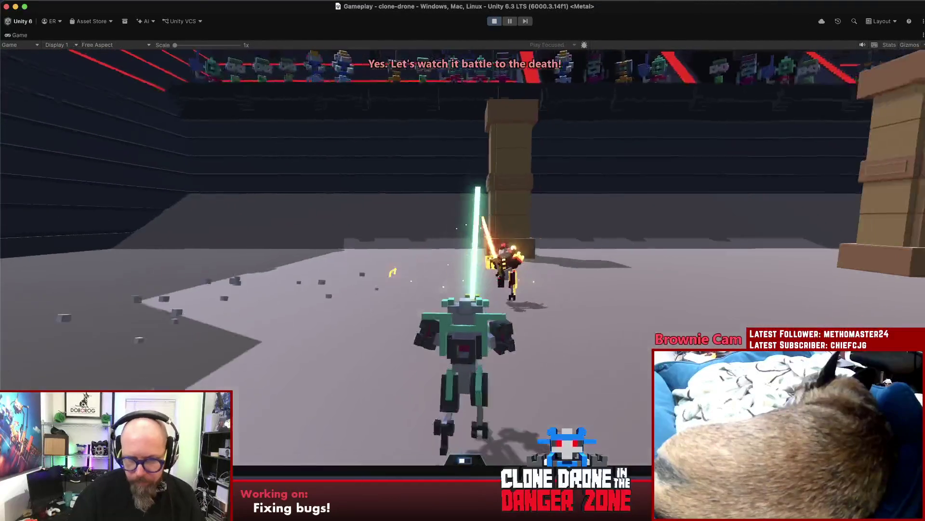
key("w")
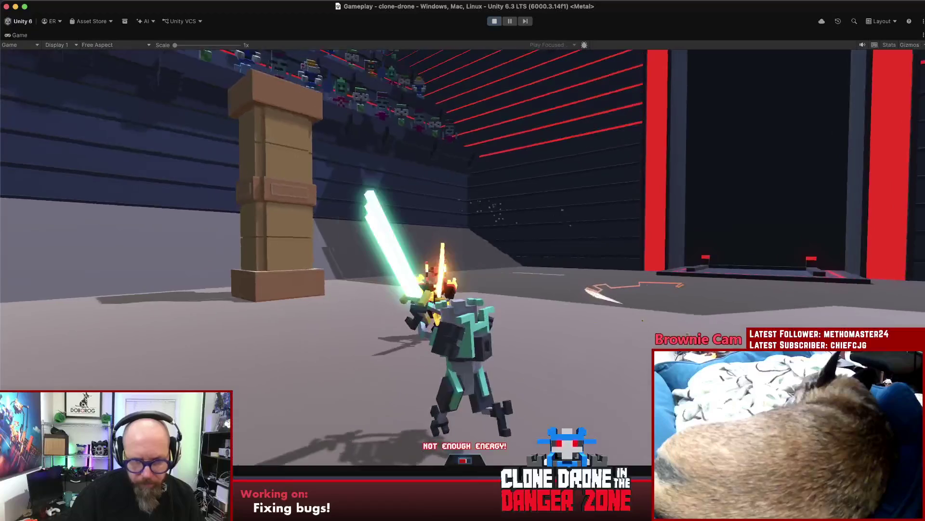
key("w")
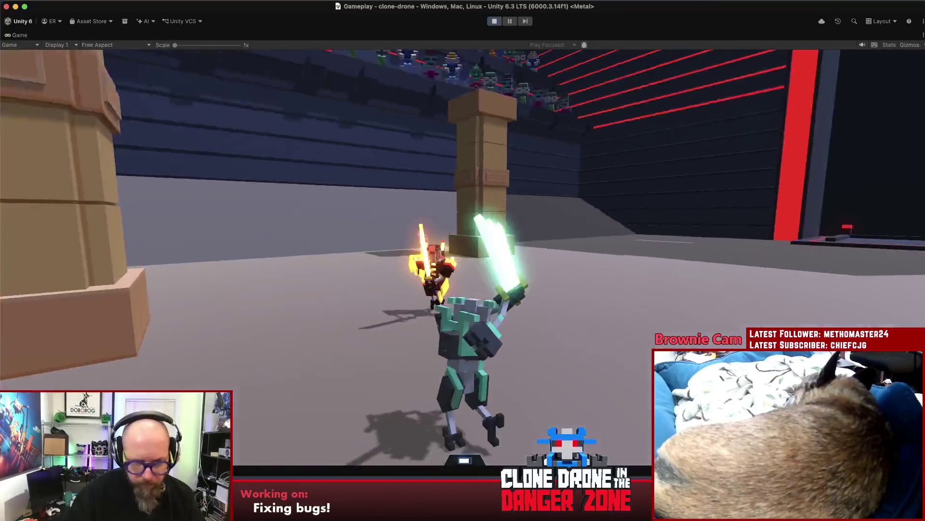
key("w")
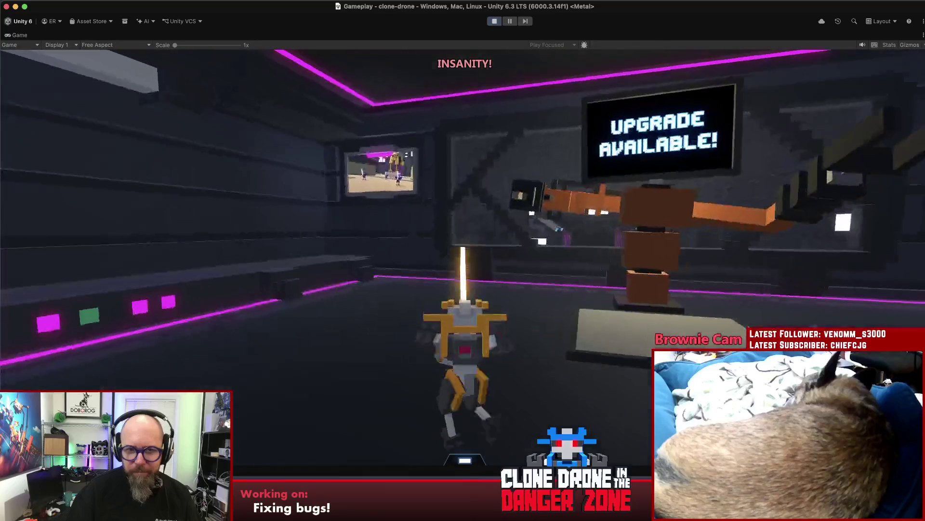
key("e")
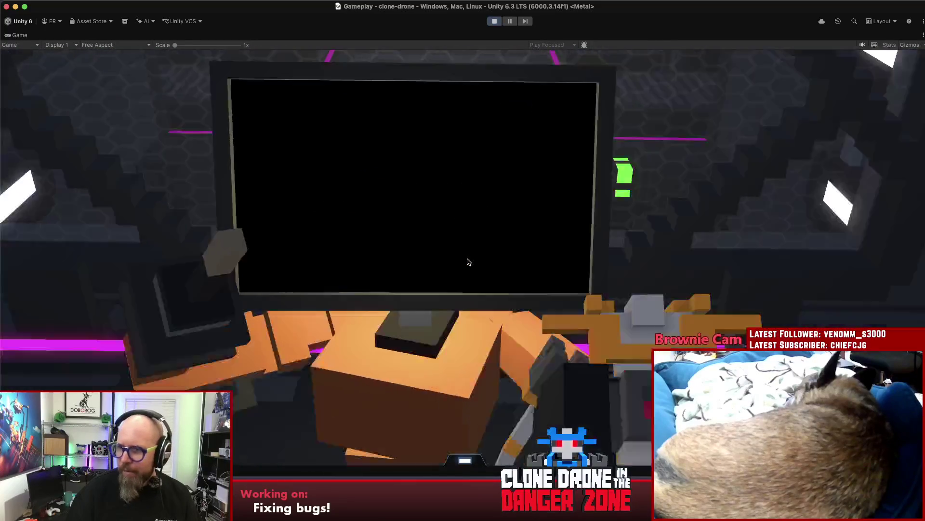
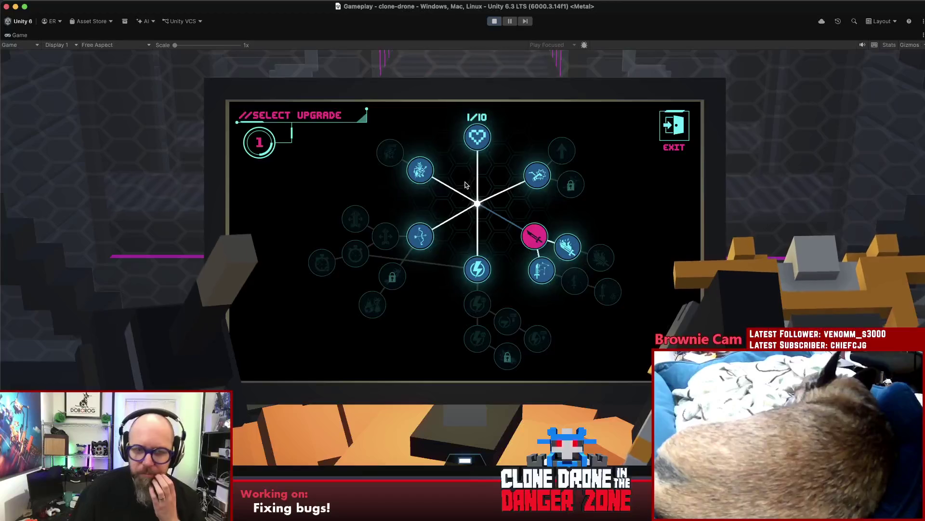
Leave the upgrade screen, clear the arena round, then buy the Block Projectiles I upgrade
left_click(472, 186)
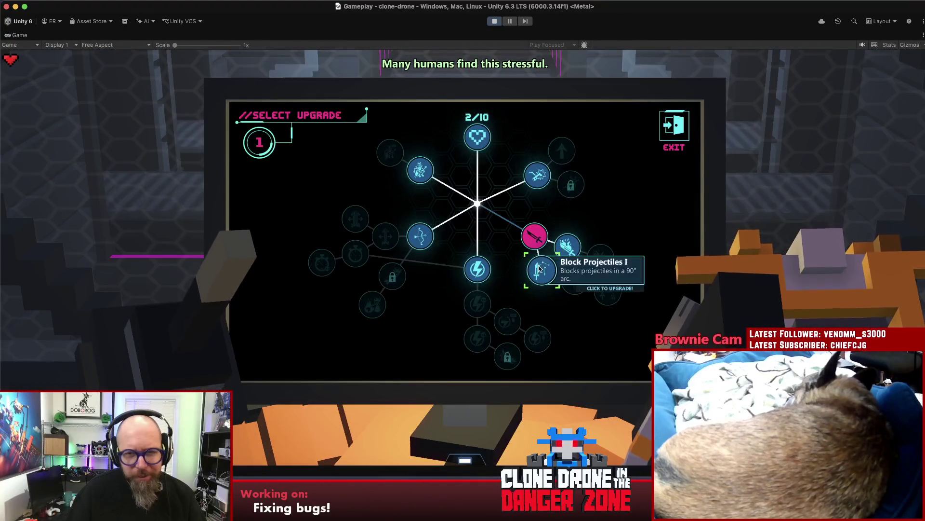
left_click(540, 269)
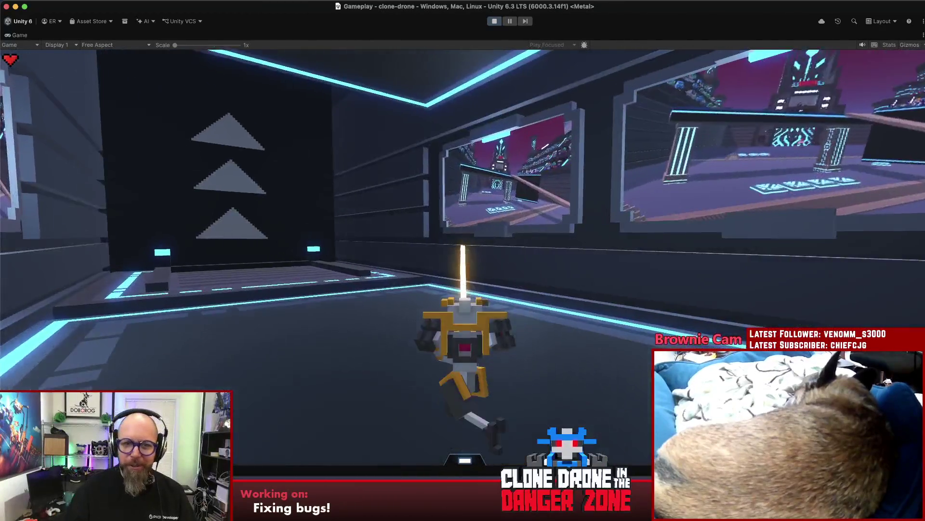
Run the robot across the arena and up the ramp until defeated, then restart the level
key("w")
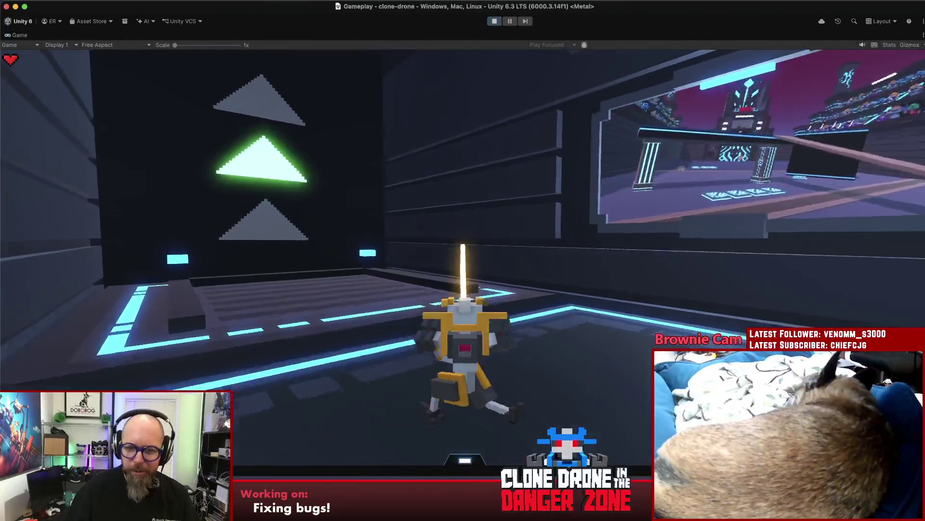
key("w")
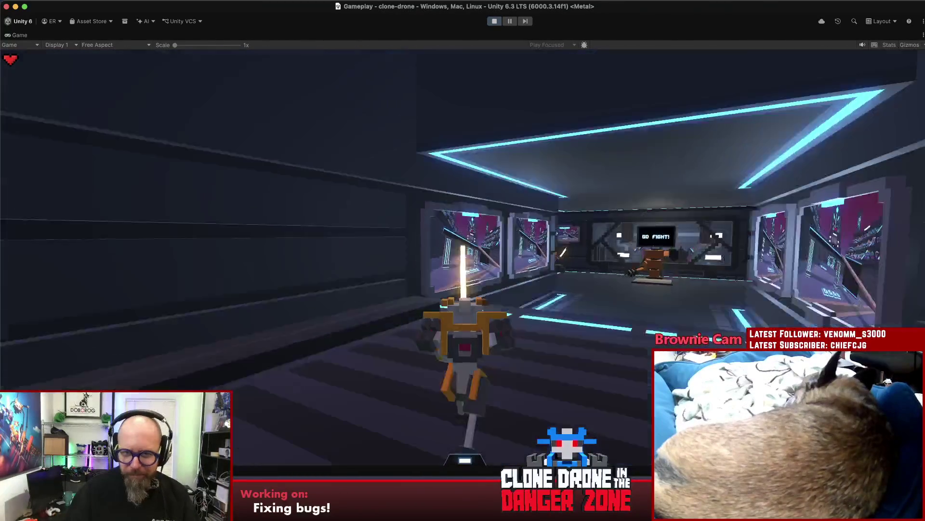
key("w")
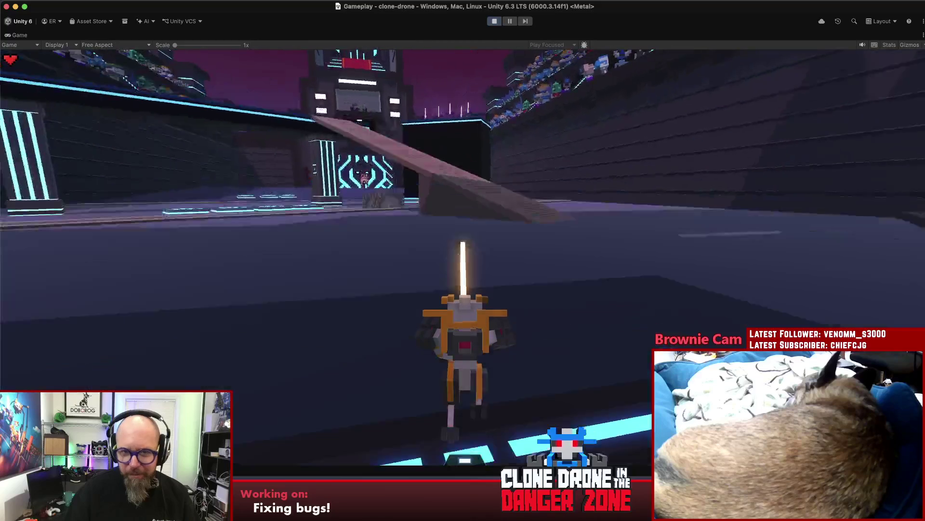
key("w")
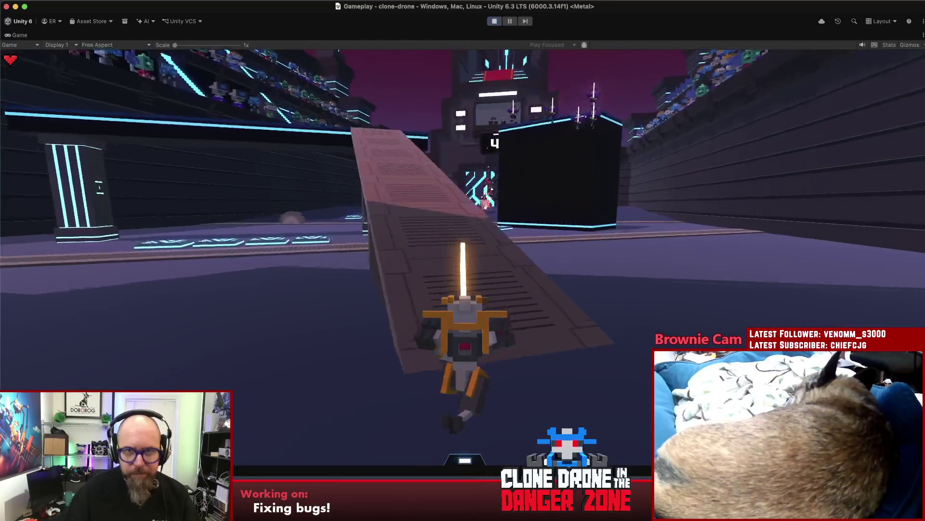
key("w")
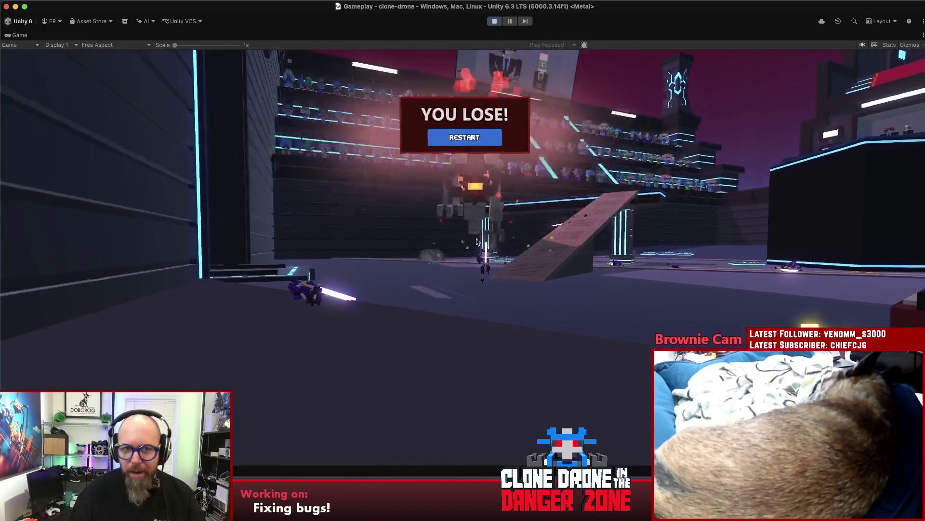
left_click(464, 137)
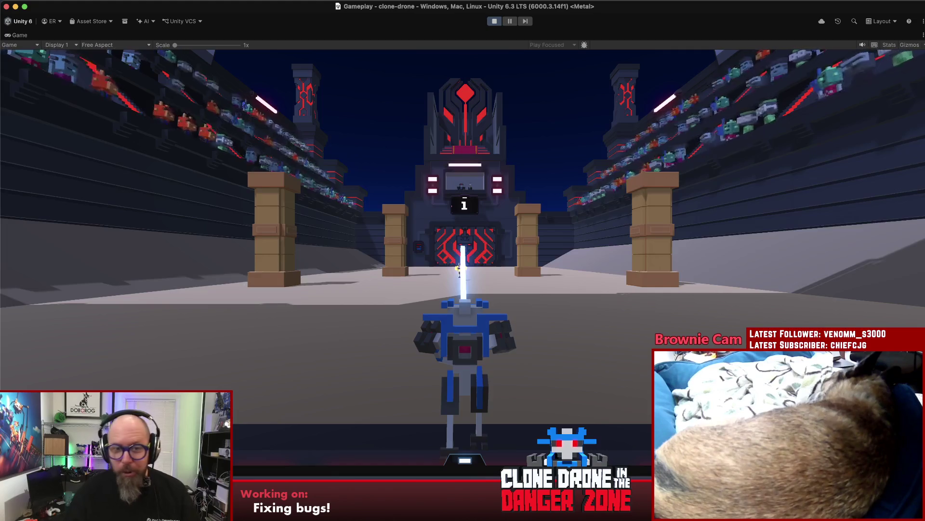
Walk the robot toward the pillars and slash the yellow enemy robot apart with the sword
key("w")
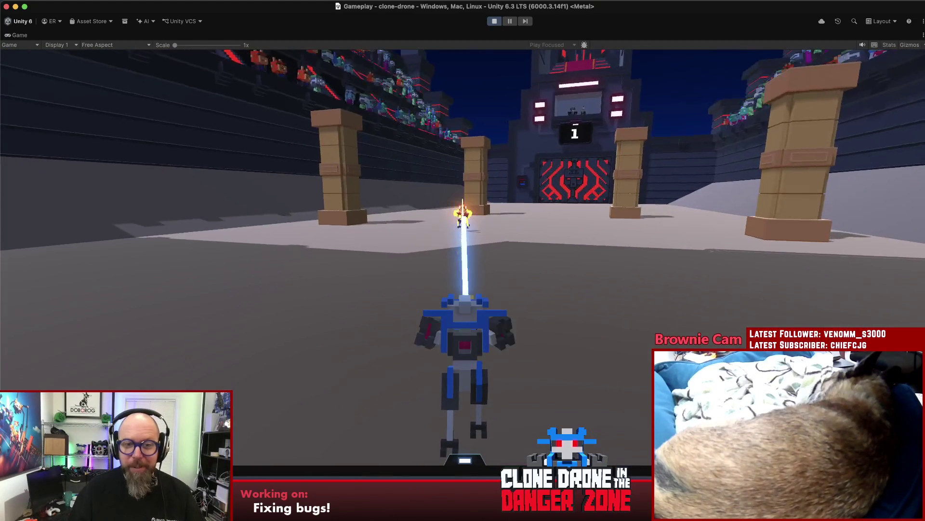
left_click(463, 260)
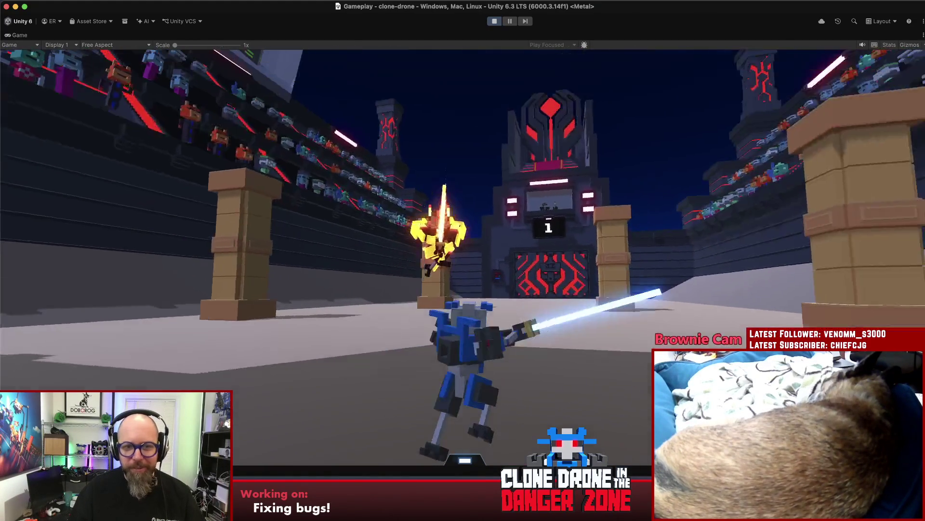
left_click(463, 261)
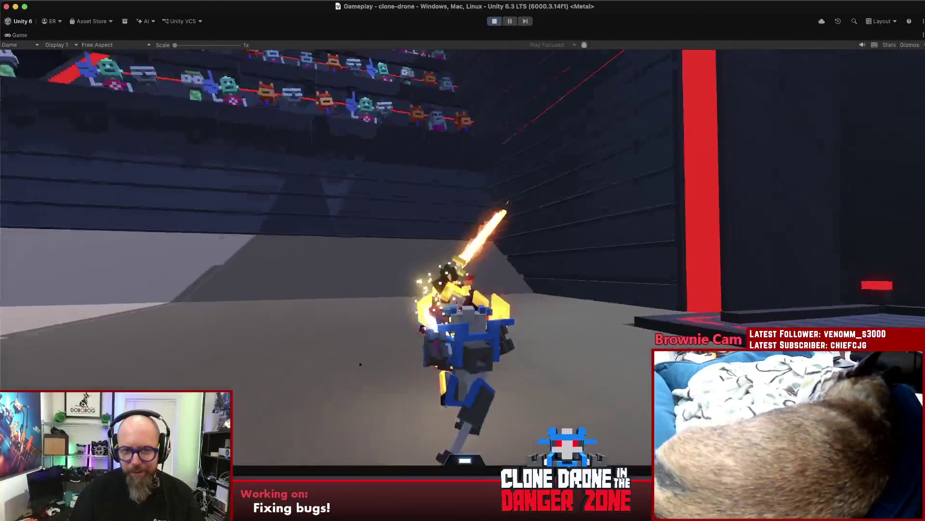
left_click(463, 260)
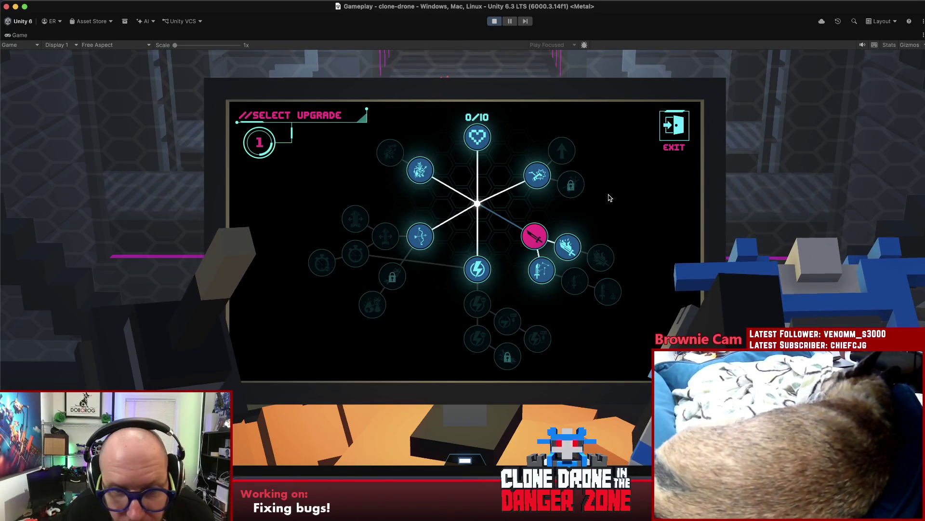
Buy the Energy Capacity I upgrade and start the round, pausing and resuming the game once
left_click(466, 281)
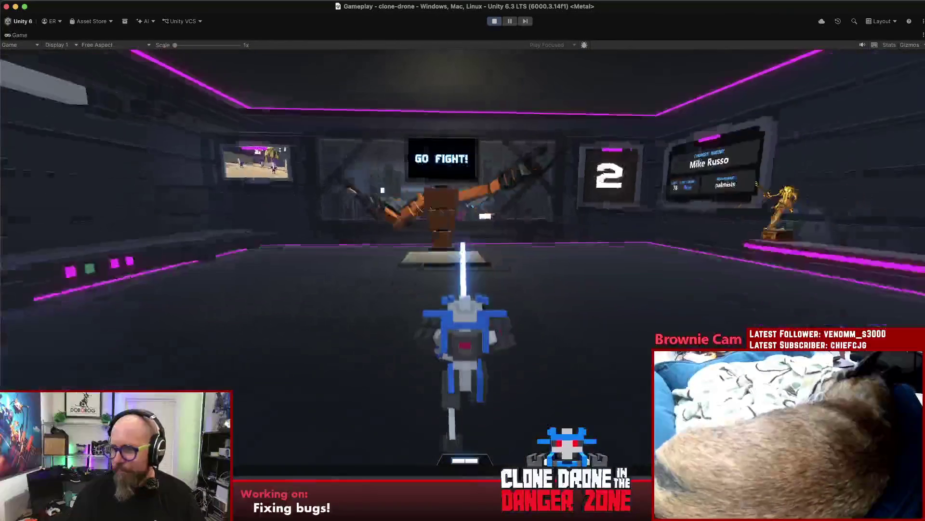
key("w")
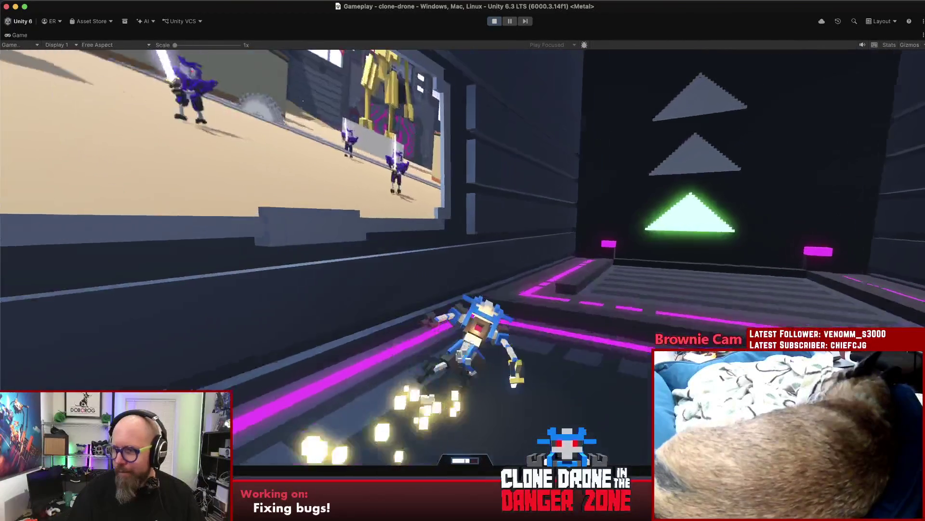
key("Escape")
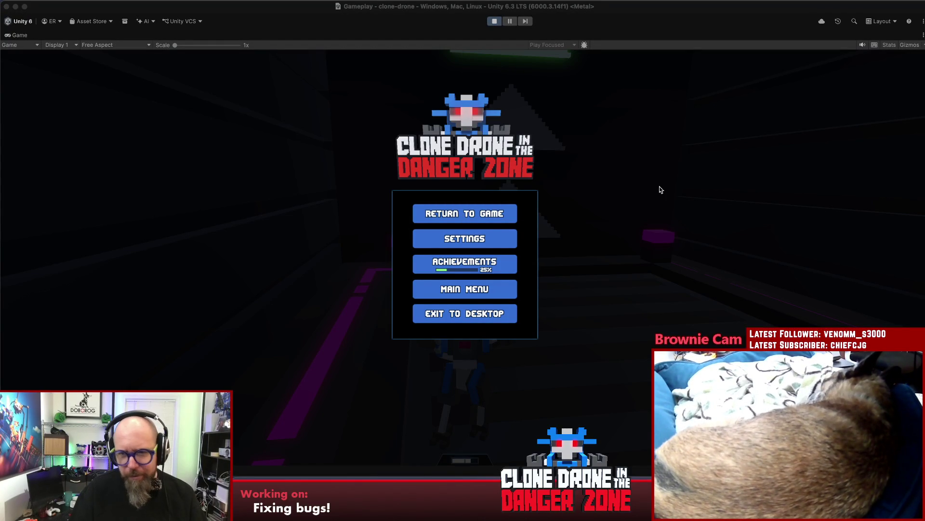
key("Escape")
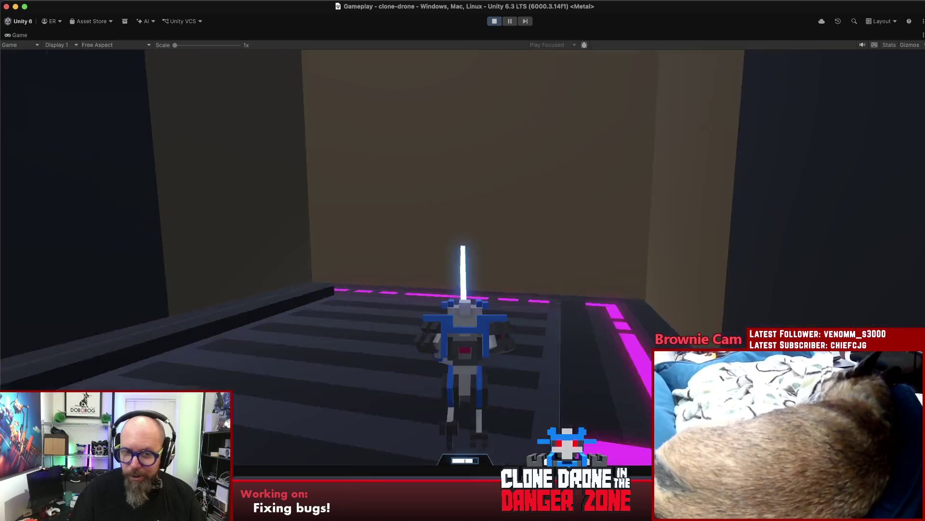
Move the robot off its platform and slash at the purple enemy robots
key("w")
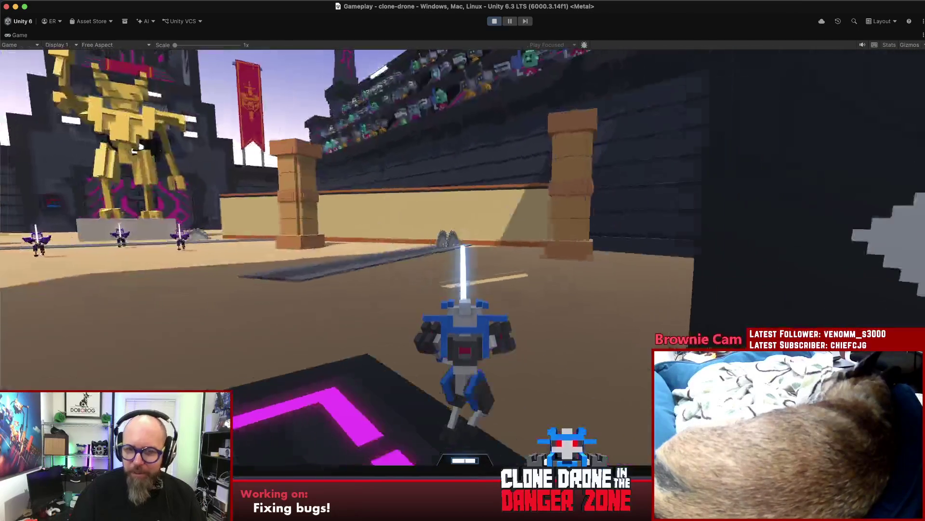
key("a")
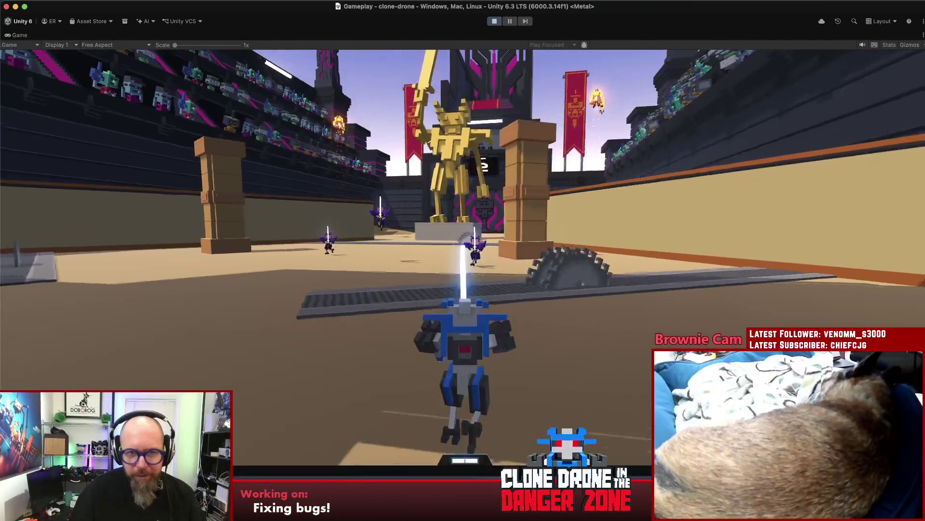
key("w")
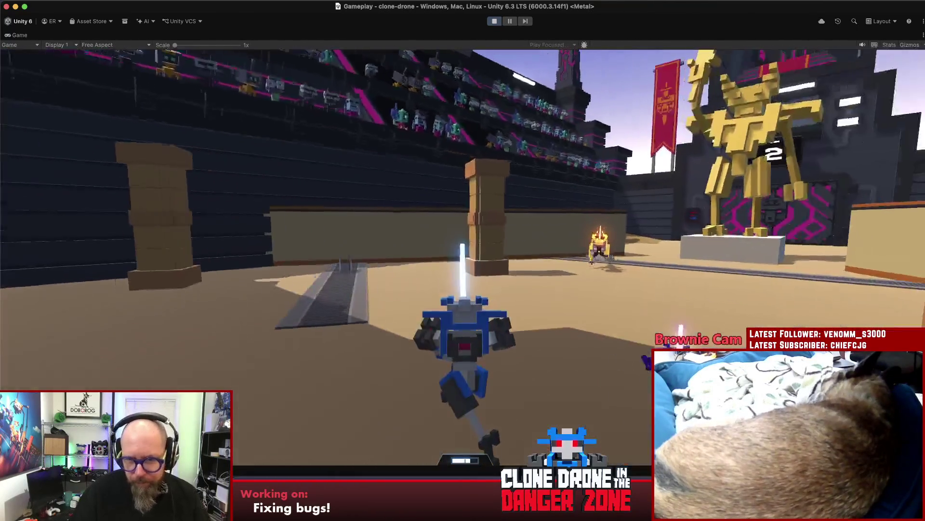
left_click(463, 260)
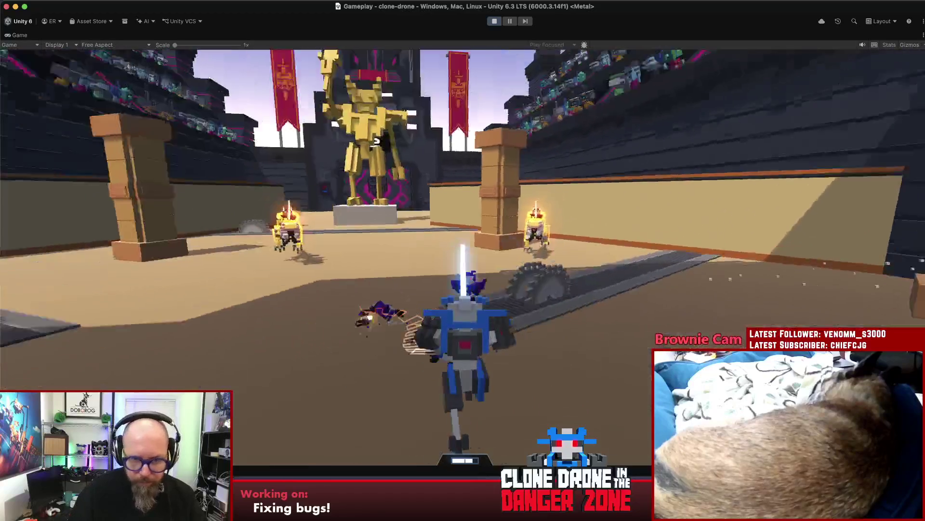
left_click(463, 261)
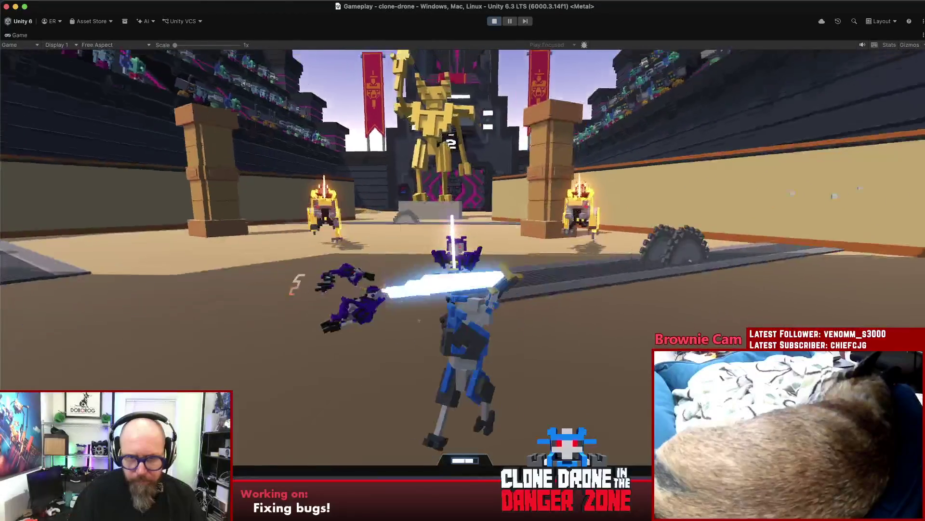
Close in on the glowing yellow enemy robot and attack it near the corner
key("w")
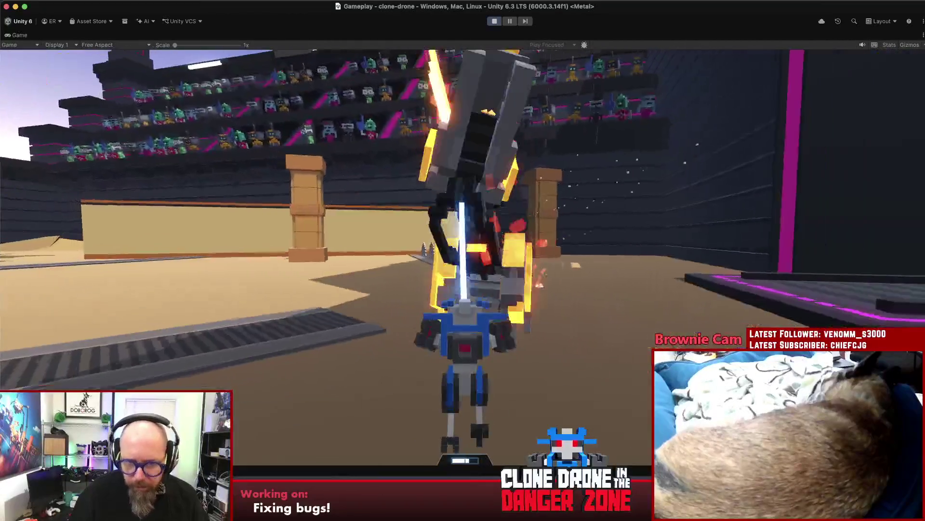
left_click(462, 260)
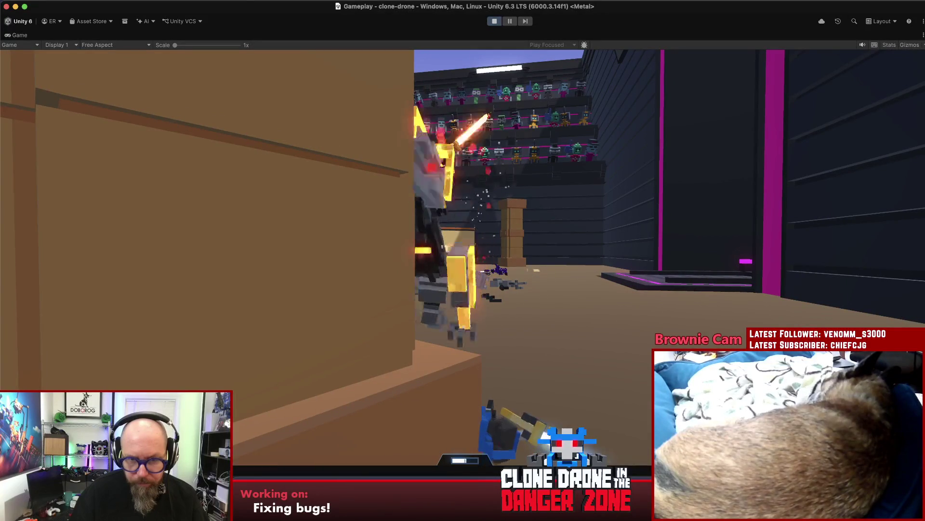
left_click(462, 260)
key("w")
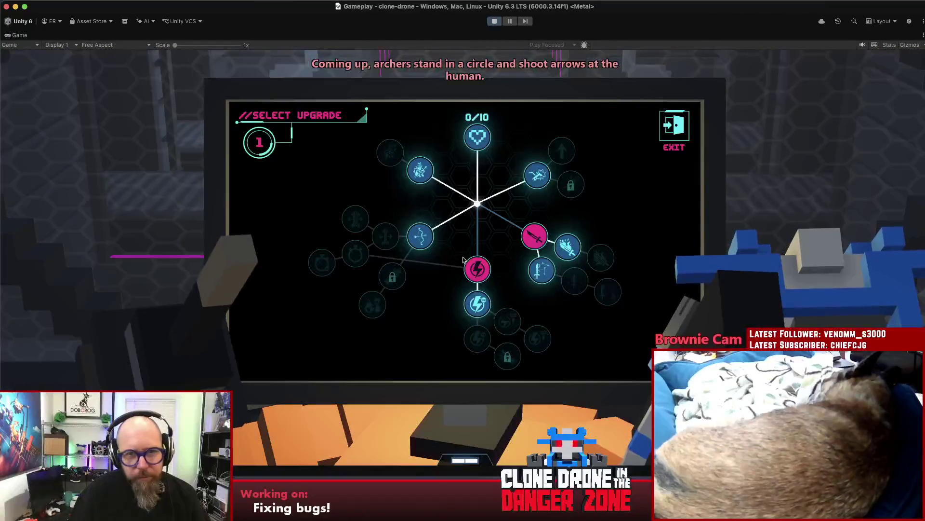
Choose Block Projectiles I on the Select Upgrade screen
left_click(542, 270)
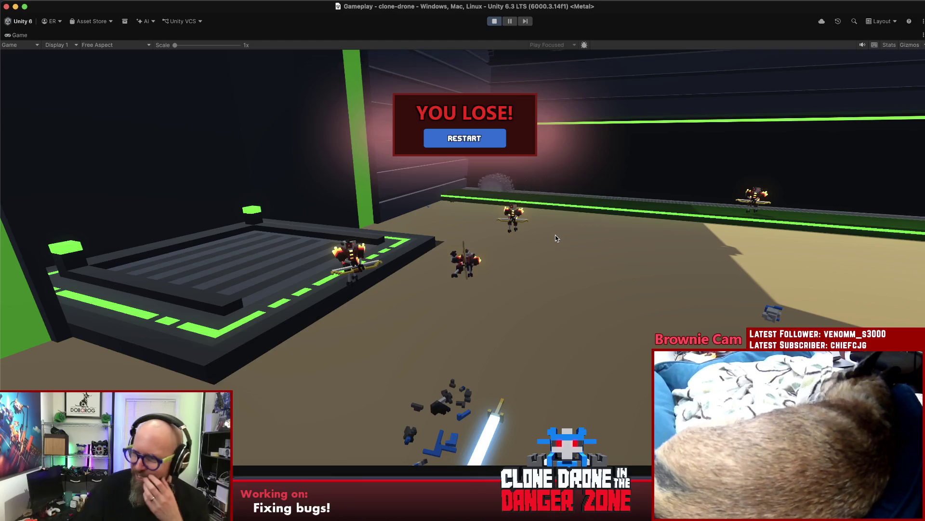
Restart after losing, pause during the cutscene, and stop Play mode to return to the Scene view
left_click(472, 147)
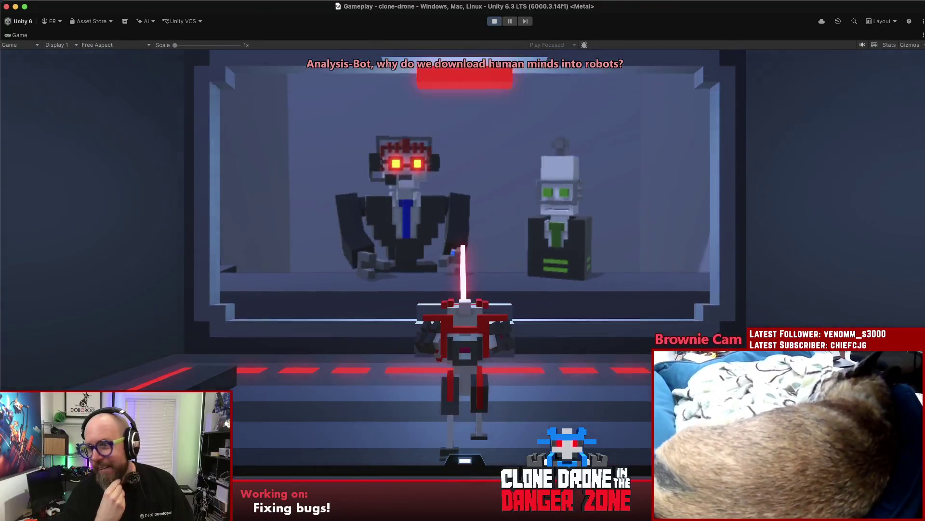
key("Escape")
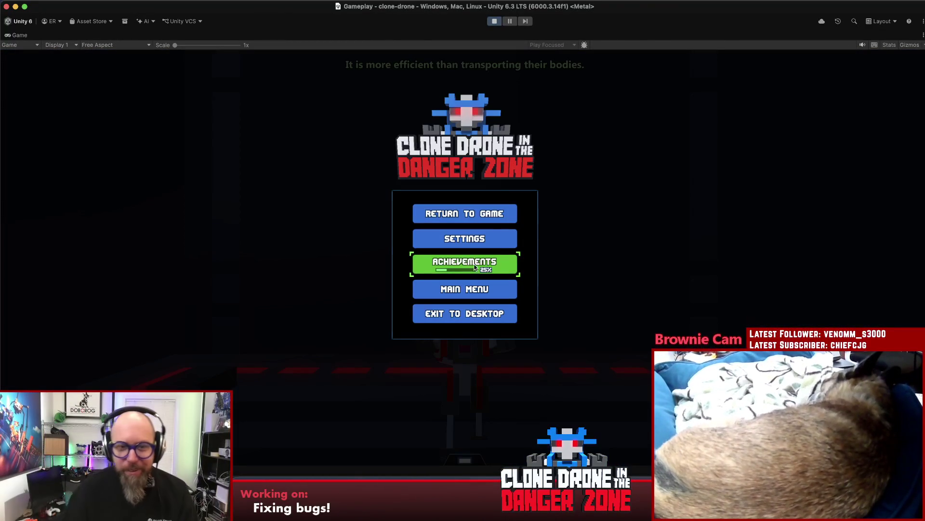
left_click(495, 21)
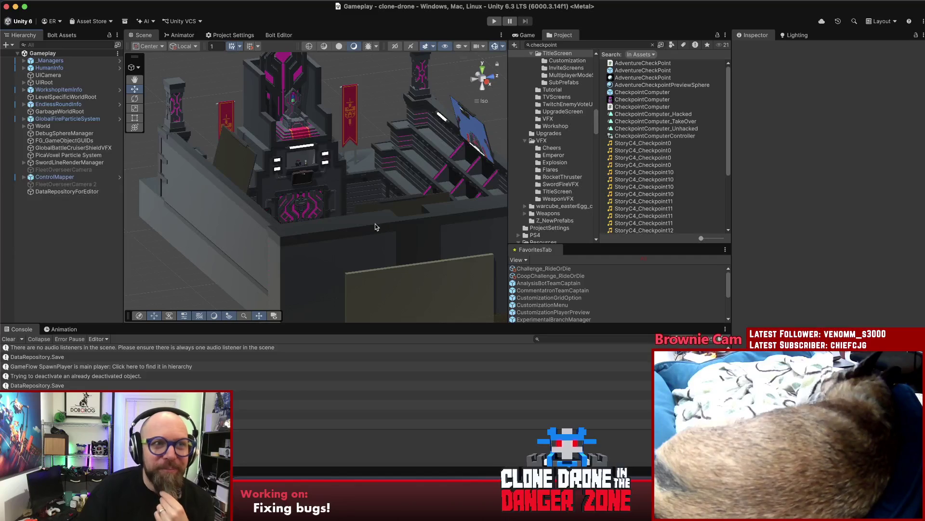
Narrow the Hierarchy panel slightly, clear the Console log, and bring the Sublime Text bug notes forward
left_click_drag(125, 239, 124, 237)
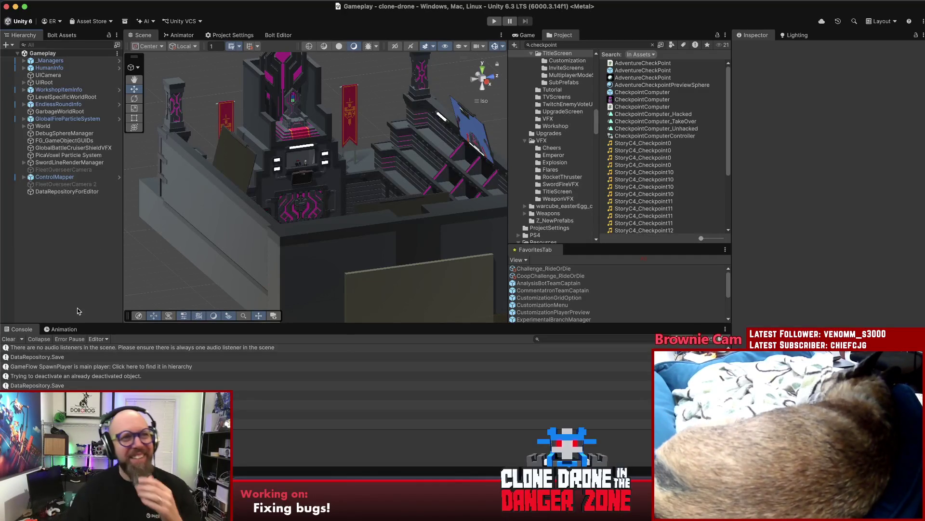
left_click(5, 339)
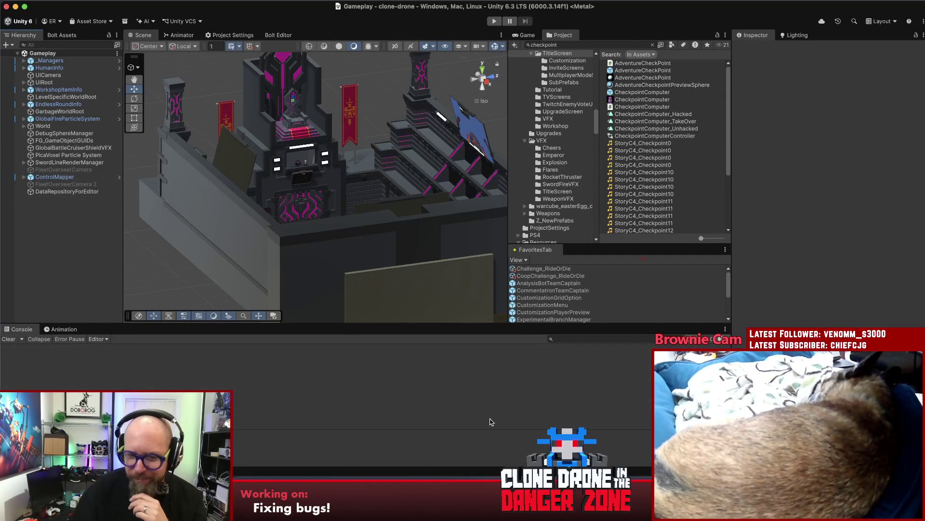
left_click(473, 482)
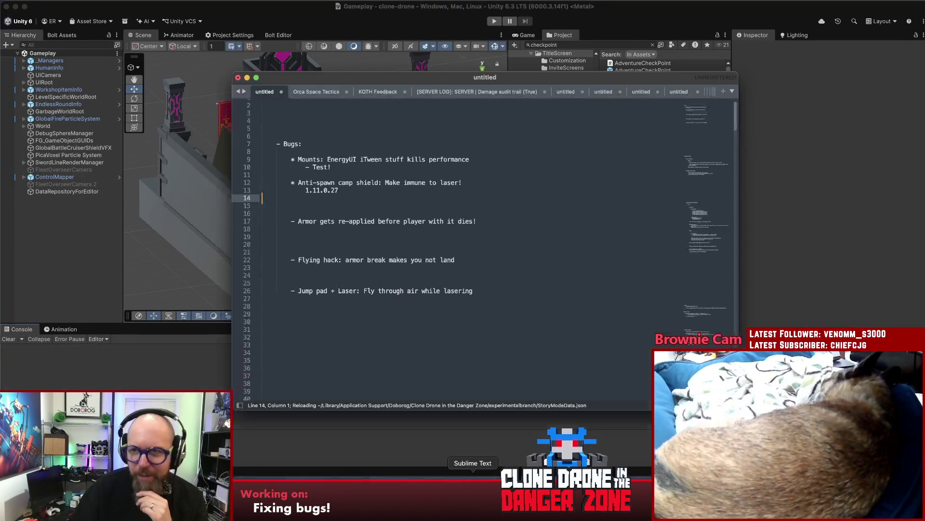
Review the Anti-spawn camp shield, Armor gets re-applied and Flying hack bug entries by selecting each
left_click(547, 216)
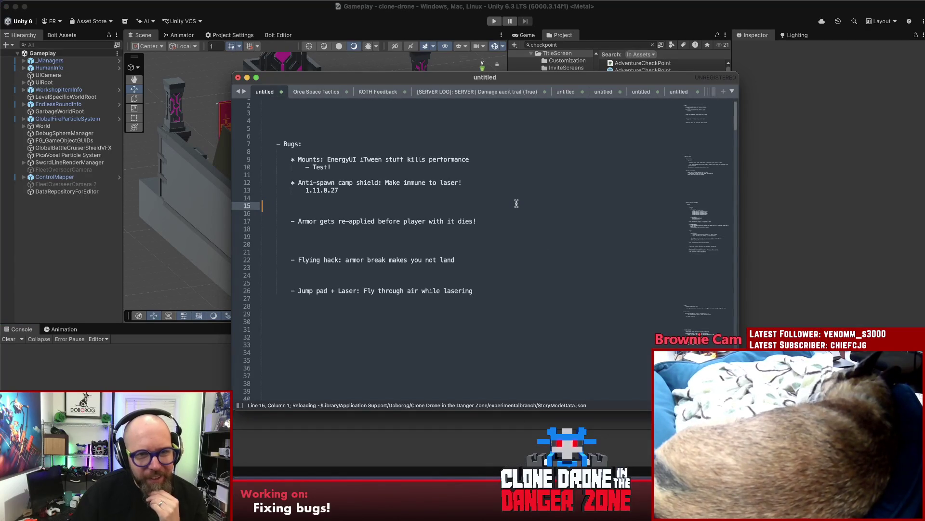
mouse_move(339, 190)
left_mouse_down()
mouse_move(362, 182)
mouse_move(225, 180)
left_mouse_up()
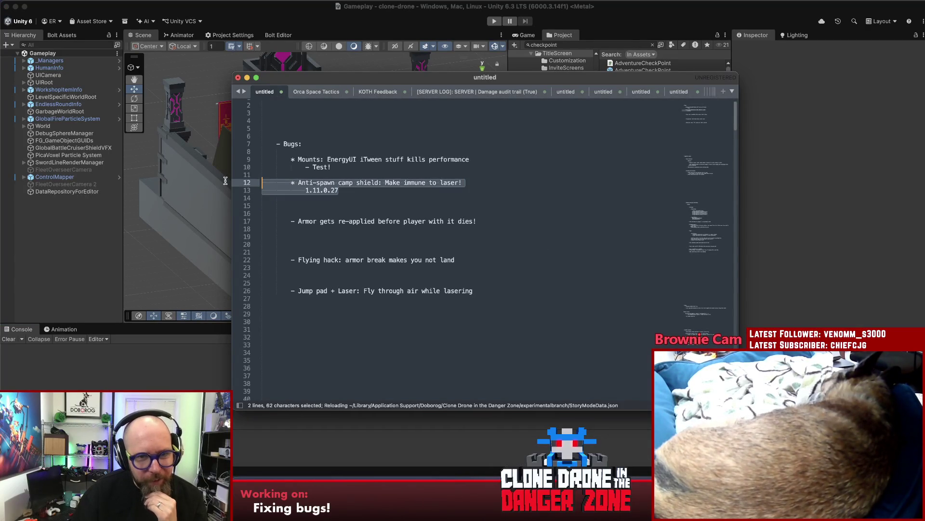
left_click(456, 183)
left_click_drag(290, 221, 506, 224)
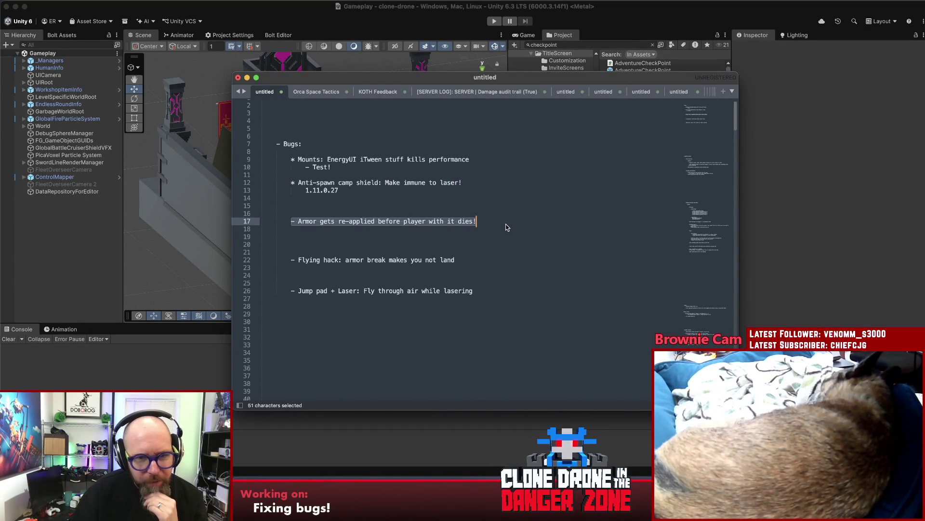
left_click_drag(455, 259, 248, 260)
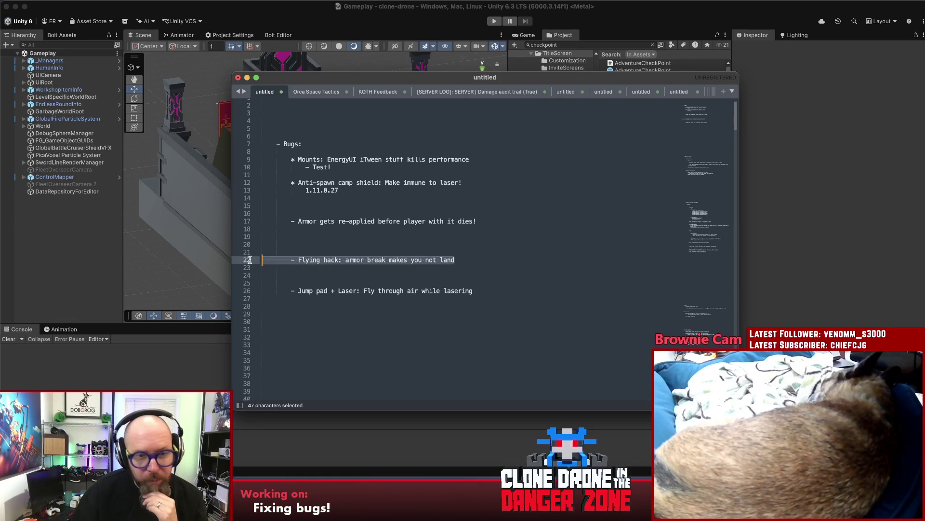
Start a new outdented line after the Jump pad + Laser entry
left_click(502, 289)
key("Return")
key("BackSpace")
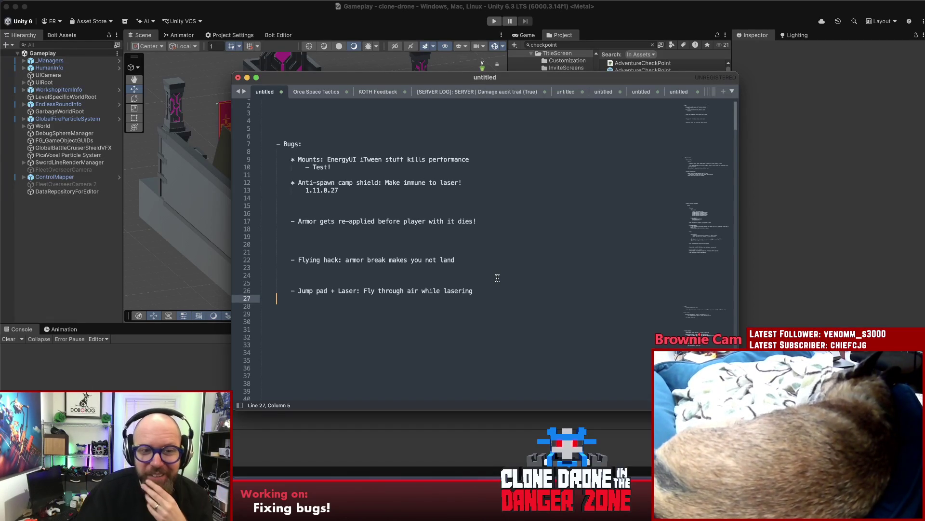
left_click(510, 258)
left_click_drag(480, 252, 388, 246)
left_click_drag(292, 241, 291, 236)
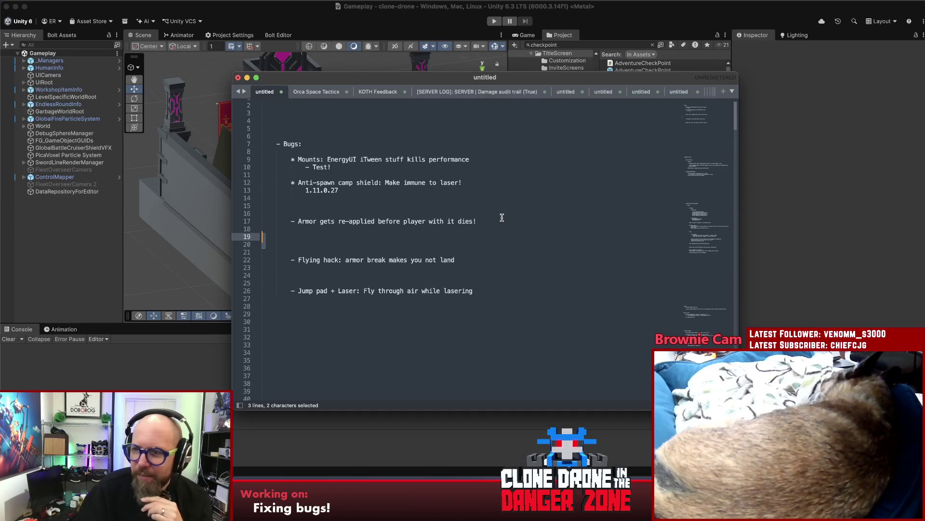